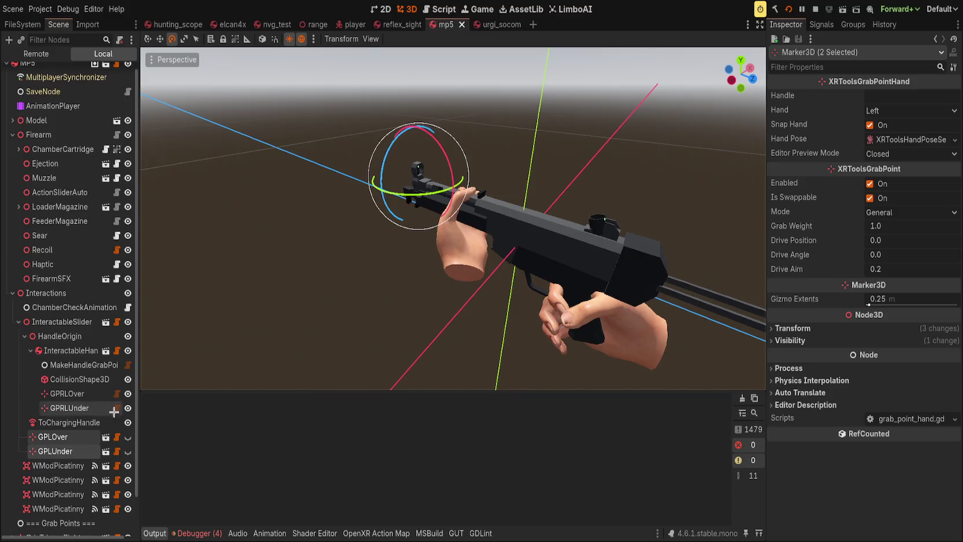
Check the GPLOver, GPLUnder, GPRLOver and GPRLUnder grab-point markers and save the mp5 scene.
click(52, 436)
click(72, 450)
key(ctrl+s)
click(87, 393)
click(69, 408)
click(499, 254)
drag(683, 150, 630, 142)
key(ctrl+s)
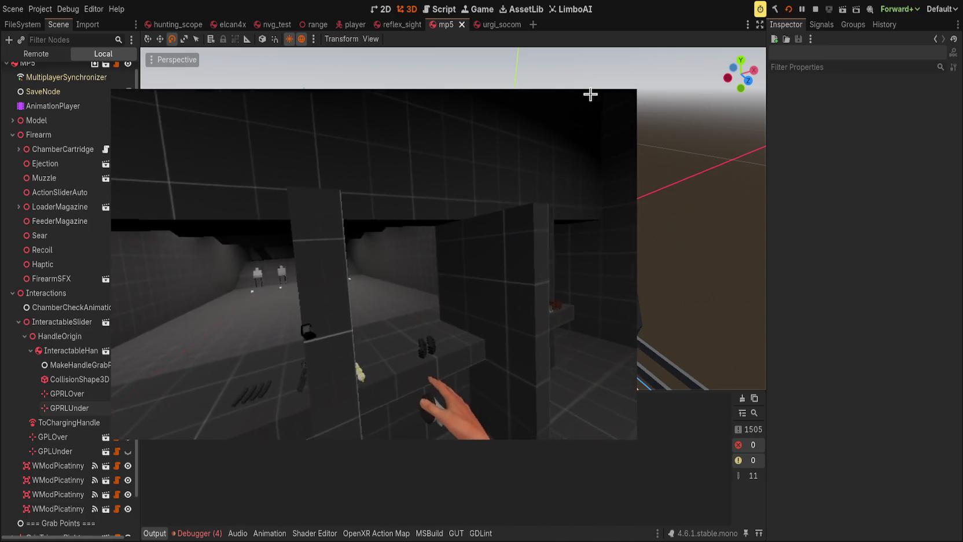
Restart the running game with the console's restart command, then stop it and return to the urgi_socom scene.
key(grave)
key(Return)
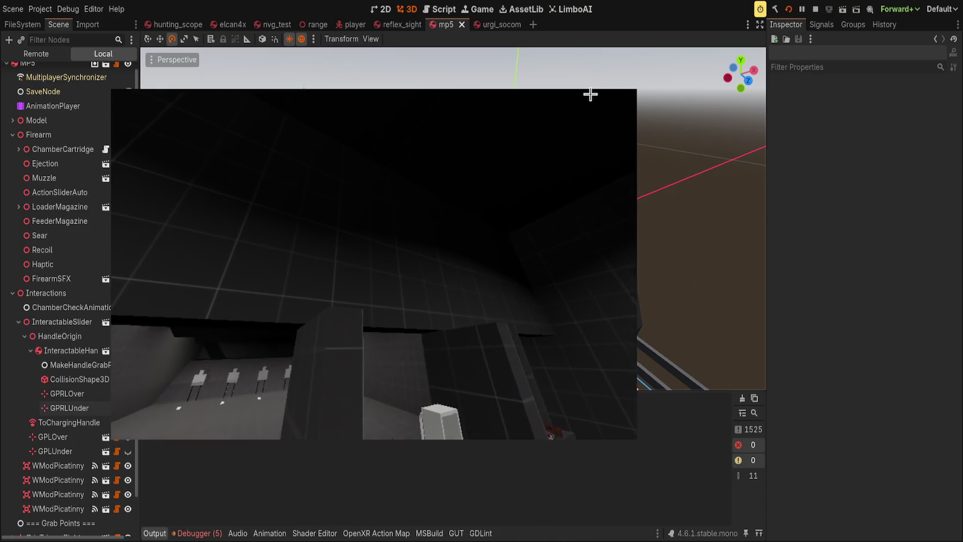
click(789, 9)
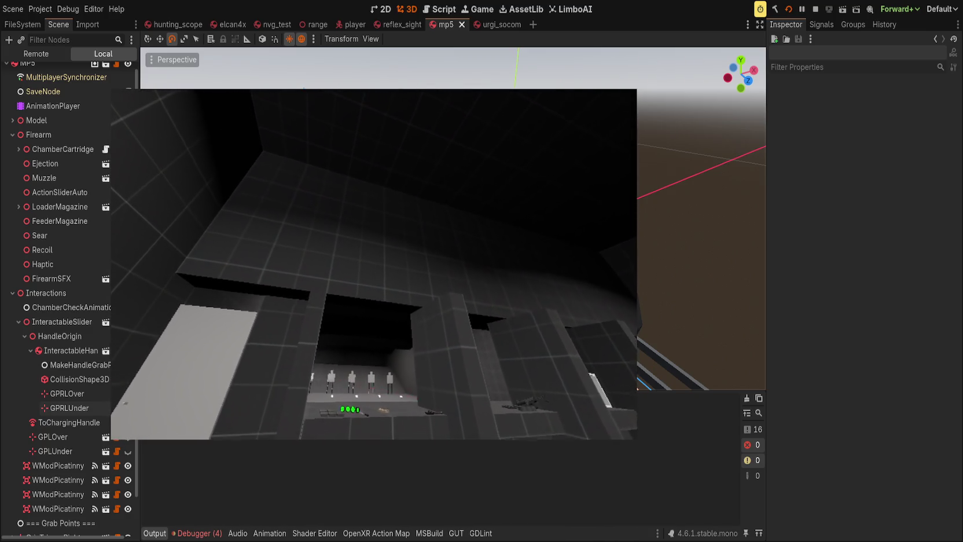
click(492, 25)
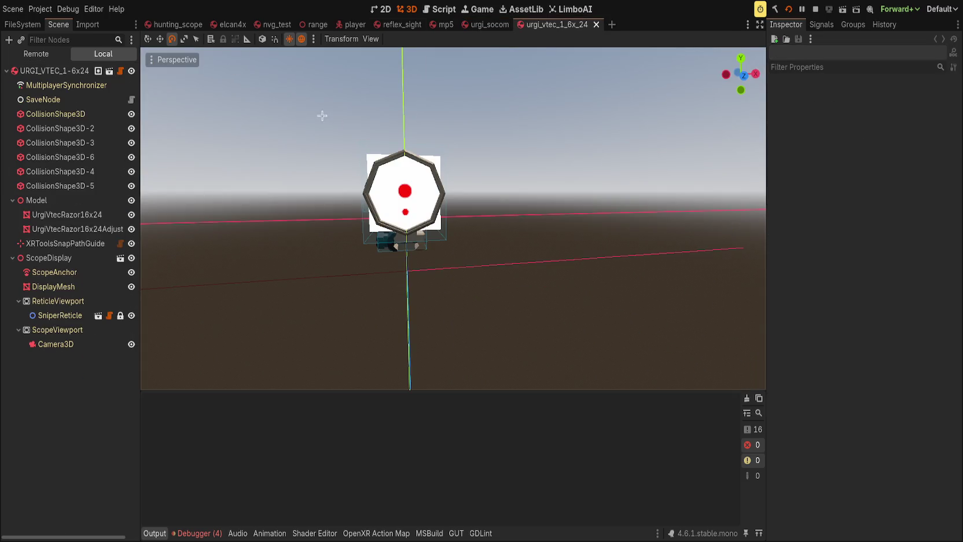
Turn the view to face the scope and select its UrgiVtecRazor16x24 meshes.
scroll(415, 200, up, 3)
mouse_move(415, 200)
mouse_down()
mouse_move(327, 196)
mouse_move(277, 219)
mouse_up()
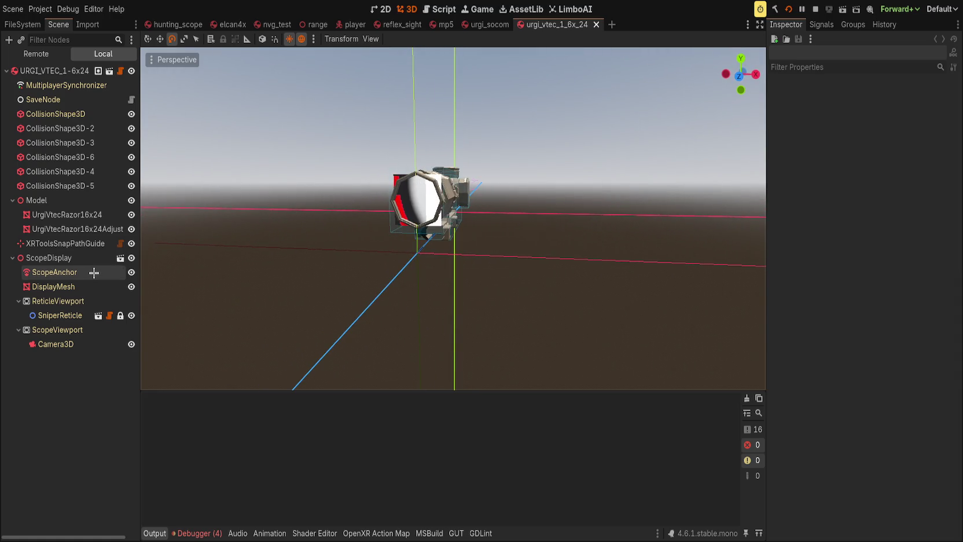
click(78, 227)
click(70, 215)
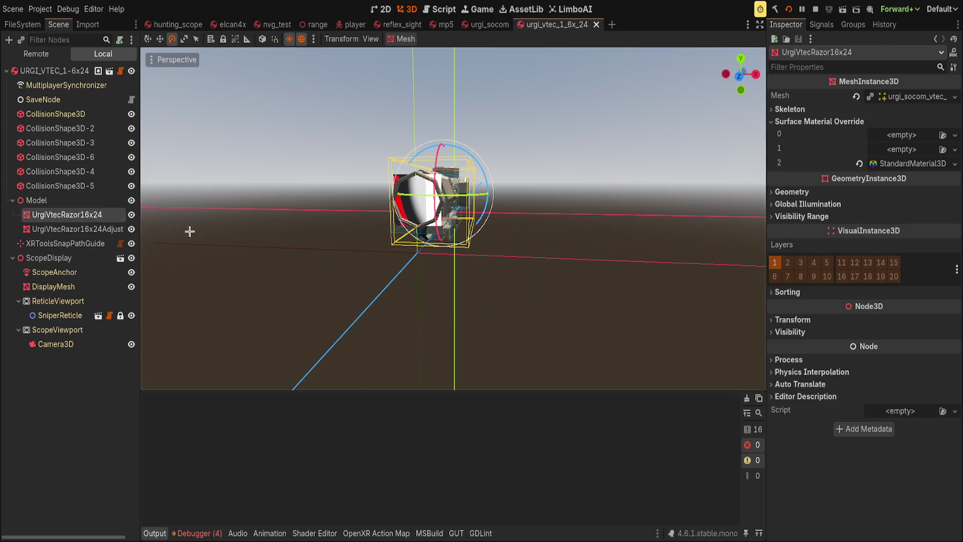
drag(189, 228, 223, 237)
Revert the DisplayMesh quad to its default mesh and hide DisplayMesh in the viewport.
click(57, 286)
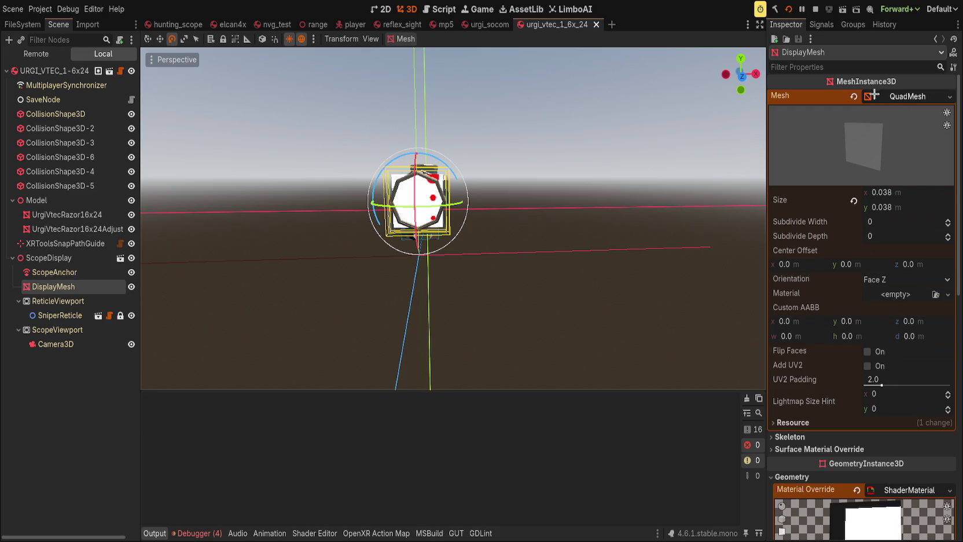
click(854, 96)
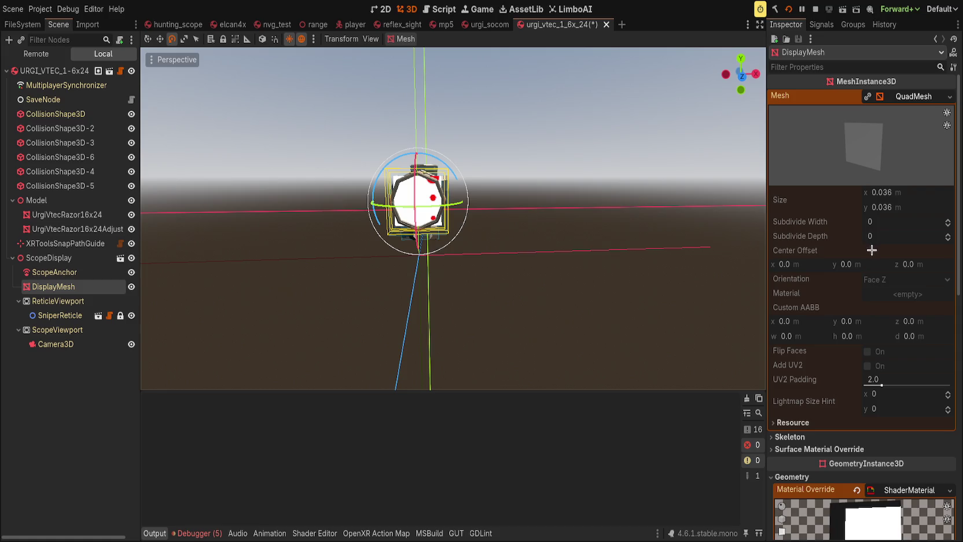
click(905, 99)
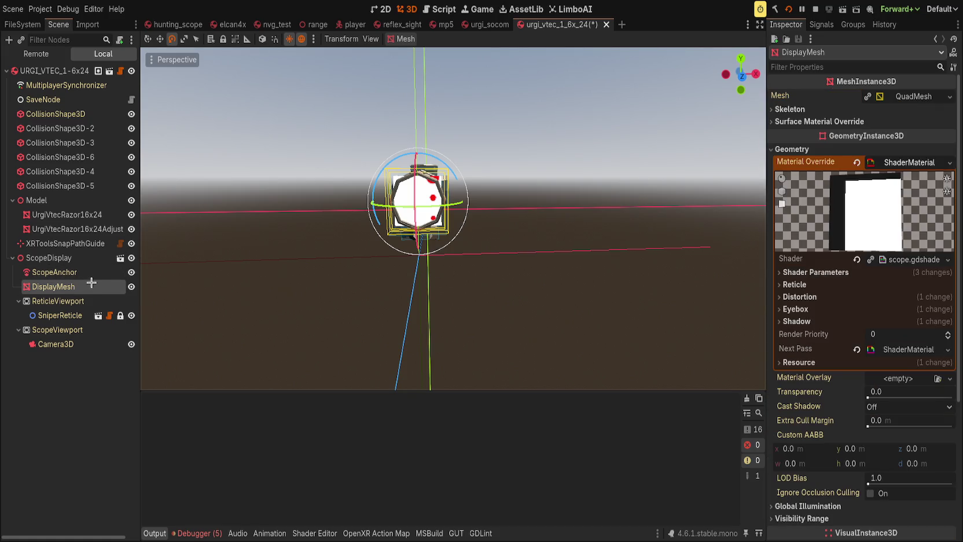
click(132, 286)
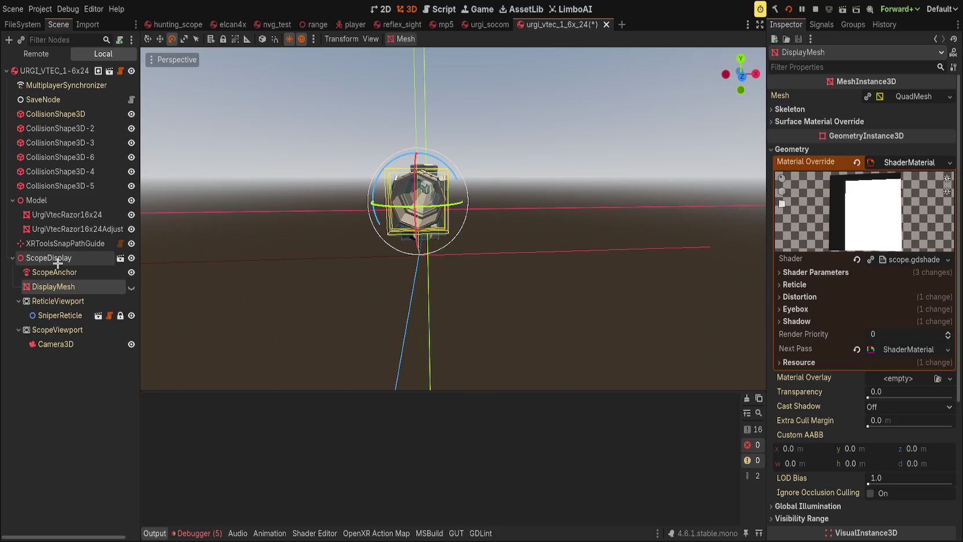
click(77, 228)
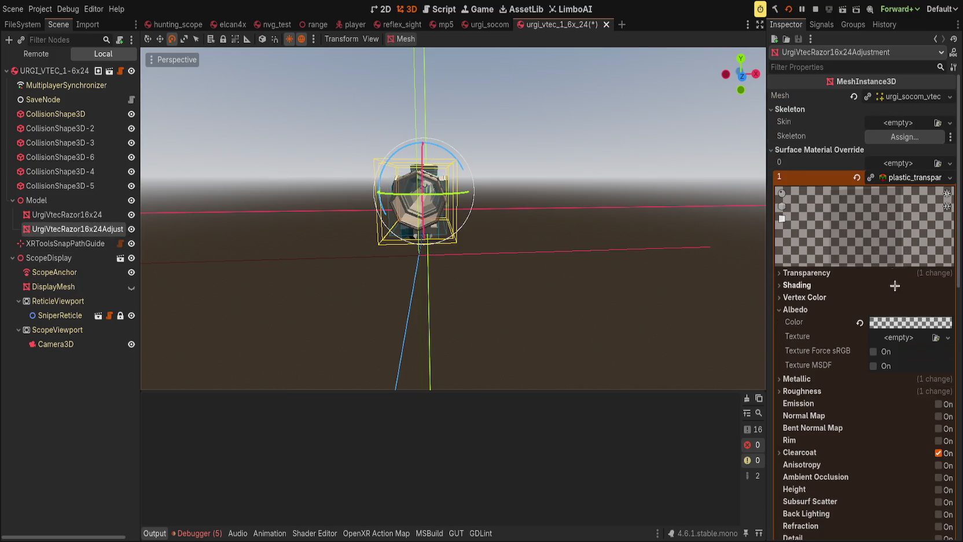
Expand the adjustment mesh's surfaces and make the Surface 1 glass material unique.
click(910, 177)
click(911, 96)
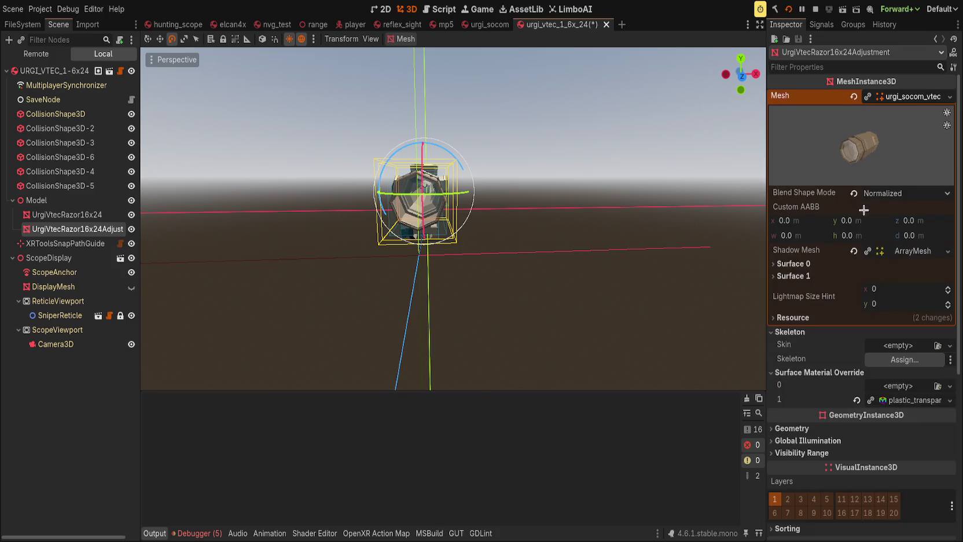
click(801, 317)
click(870, 331)
click(810, 277)
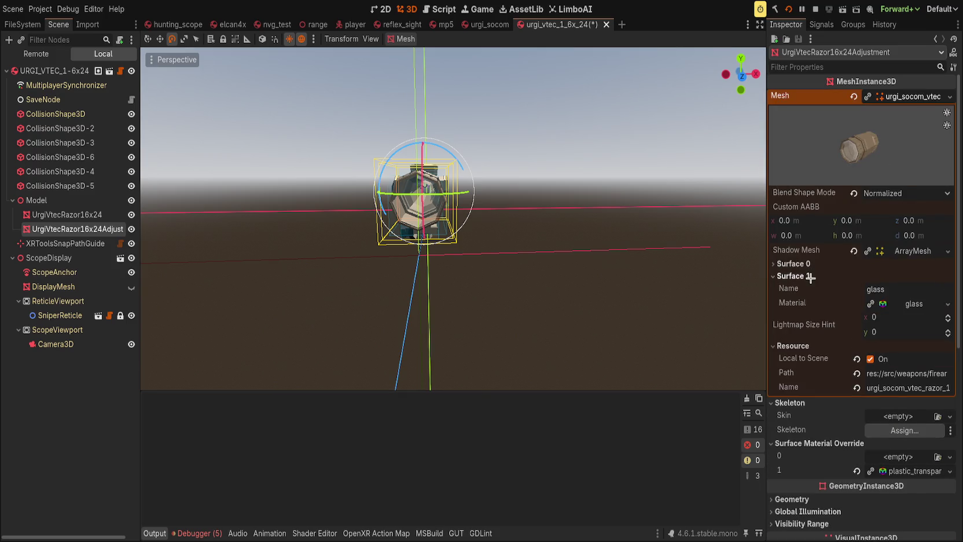
click(810, 263)
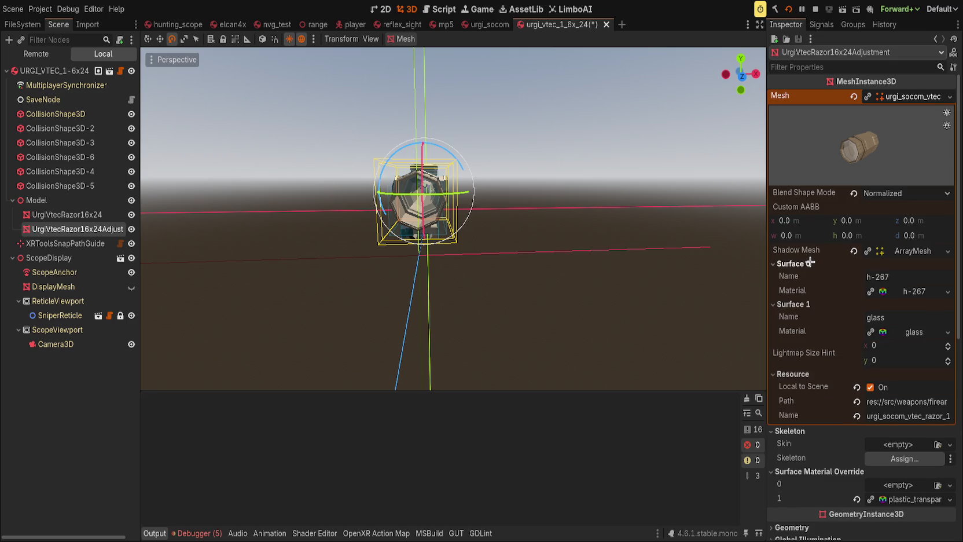
click(870, 331)
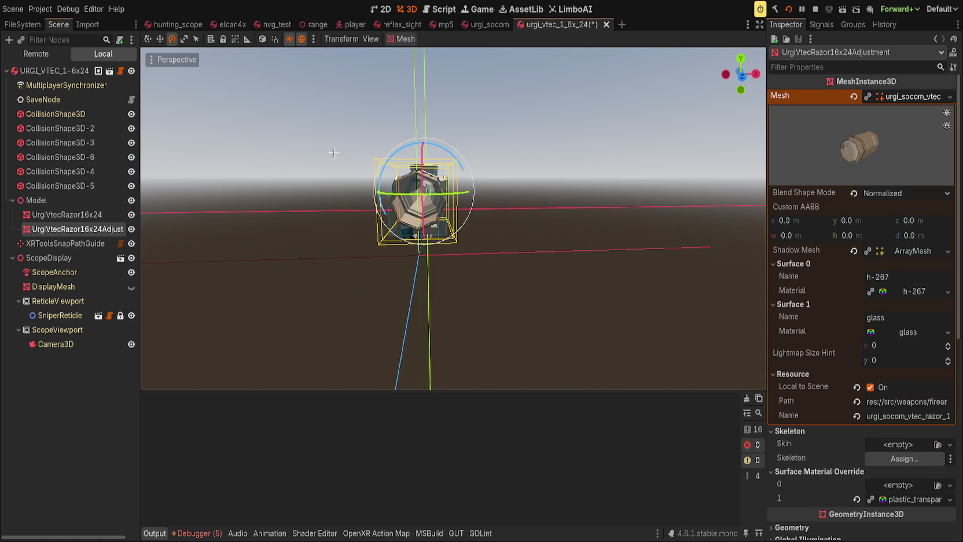
Assign the hunting scope material to the glass and set its Scope Texture to a ViewportTexture.
drag(333, 153, 903, 332)
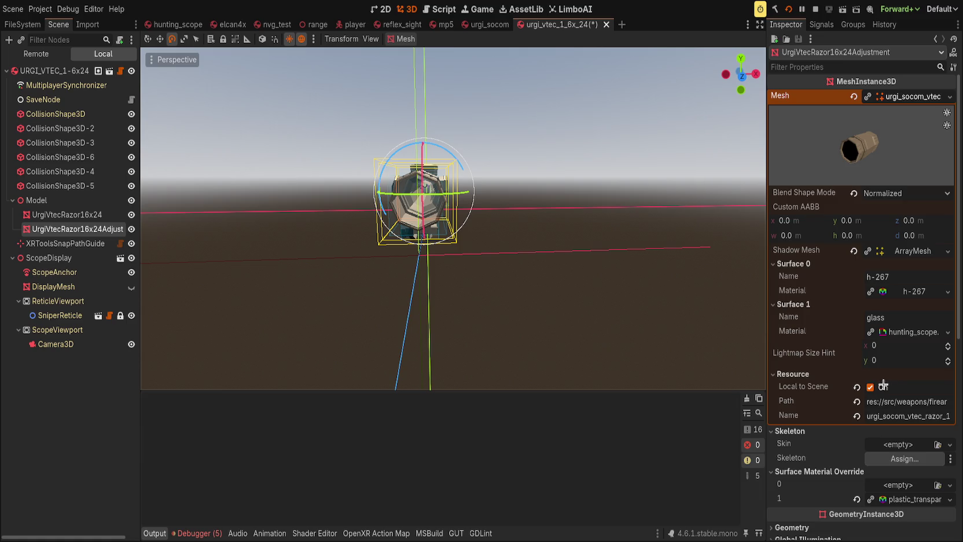
click(888, 333)
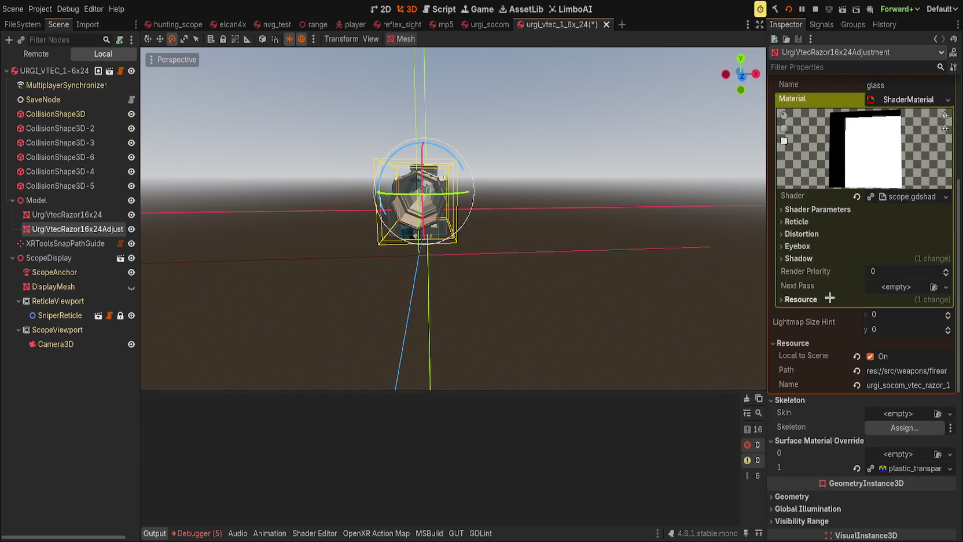
click(812, 325)
mouse_move(818, 327)
mouse_down()
mouse_move(859, 379)
mouse_move(870, 340)
mouse_move(849, 338)
mouse_up()
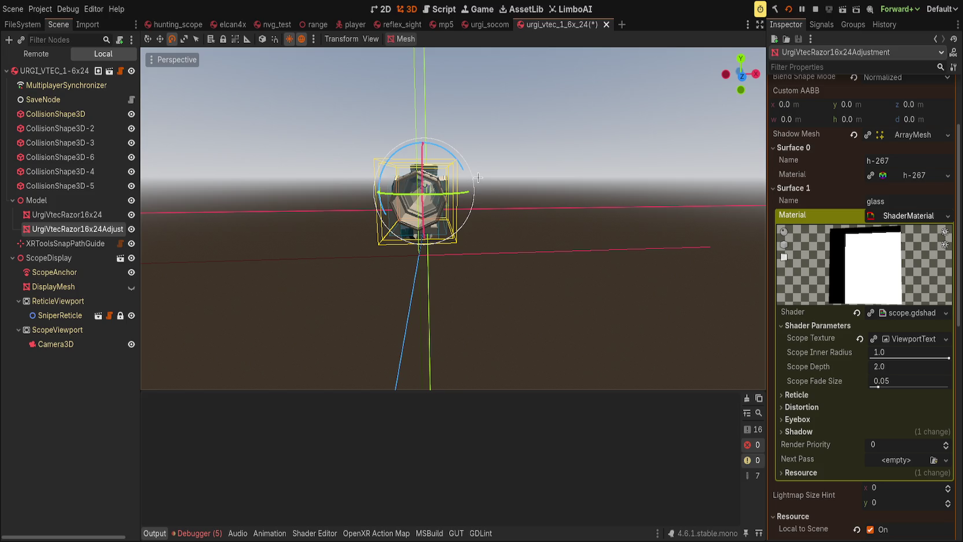
click(66, 316)
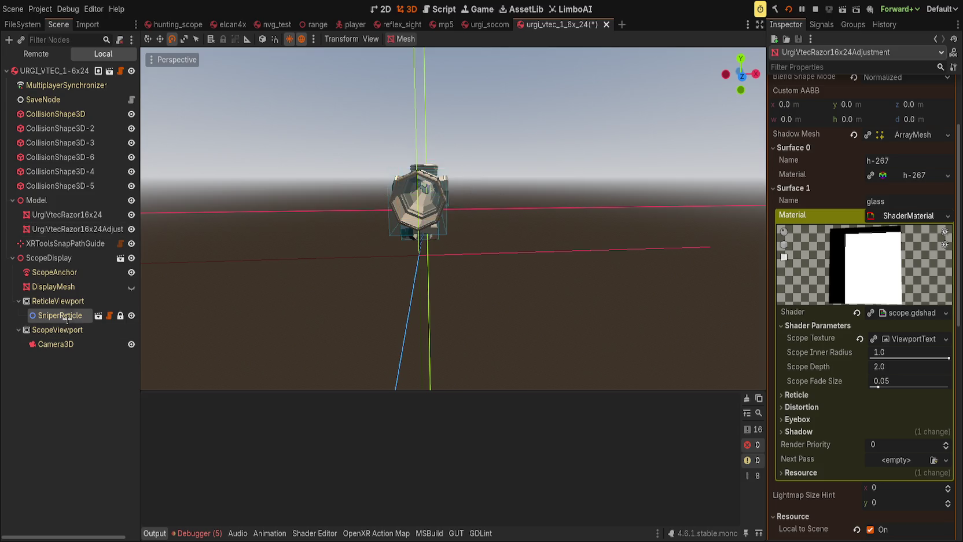
click(62, 301)
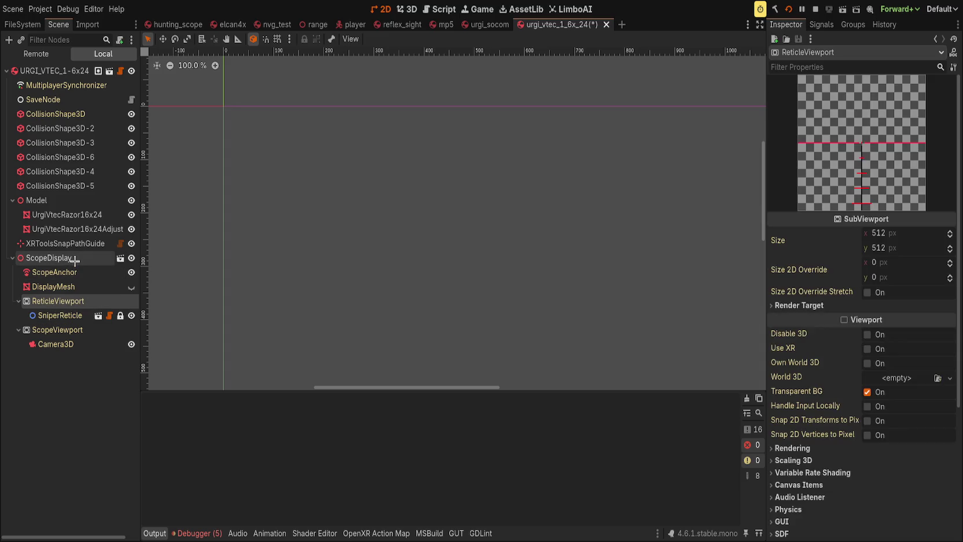
Delete ReticleViewport with SniperReticle and DisplayMesh, leaving ScopeAnchor and ScopeViewport with Camera3D.
click(75, 259)
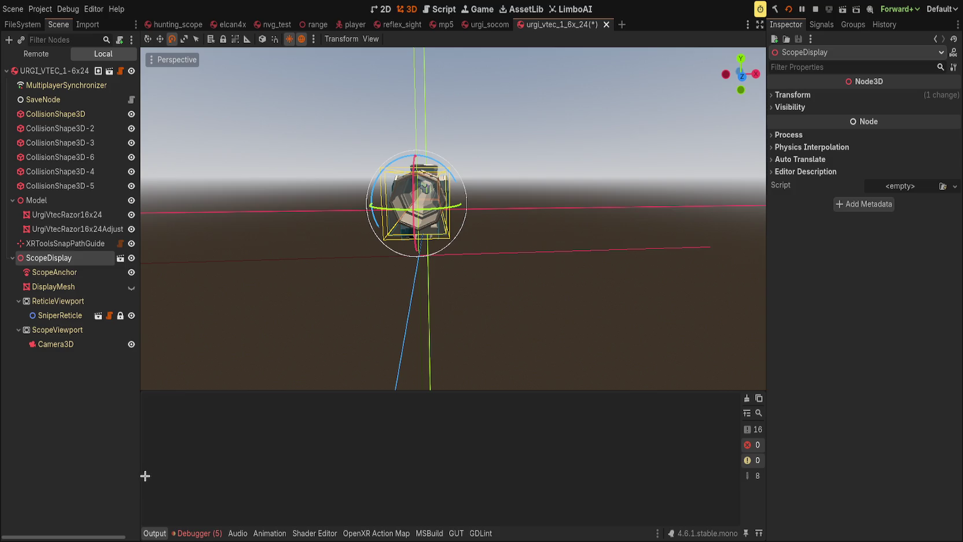
click(65, 302)
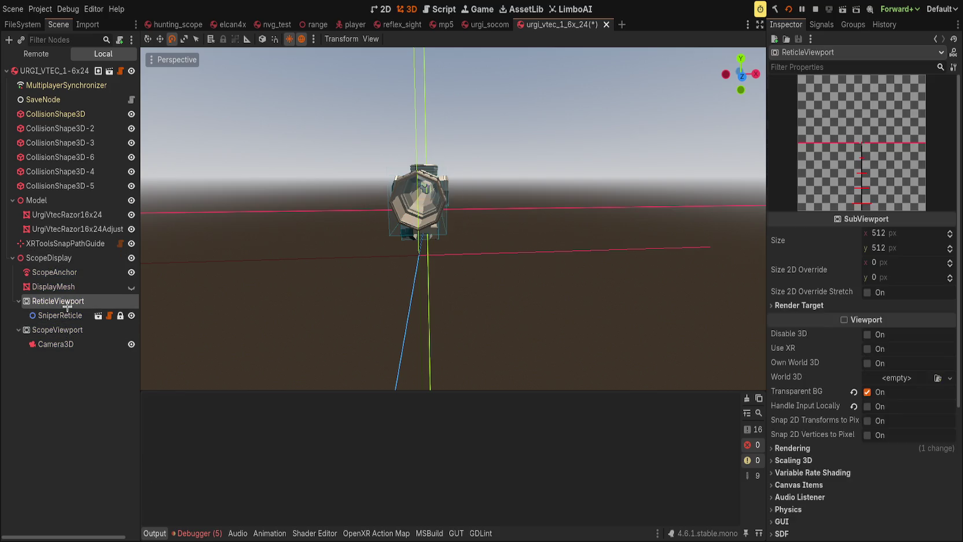
key(Delete)
click(81, 287)
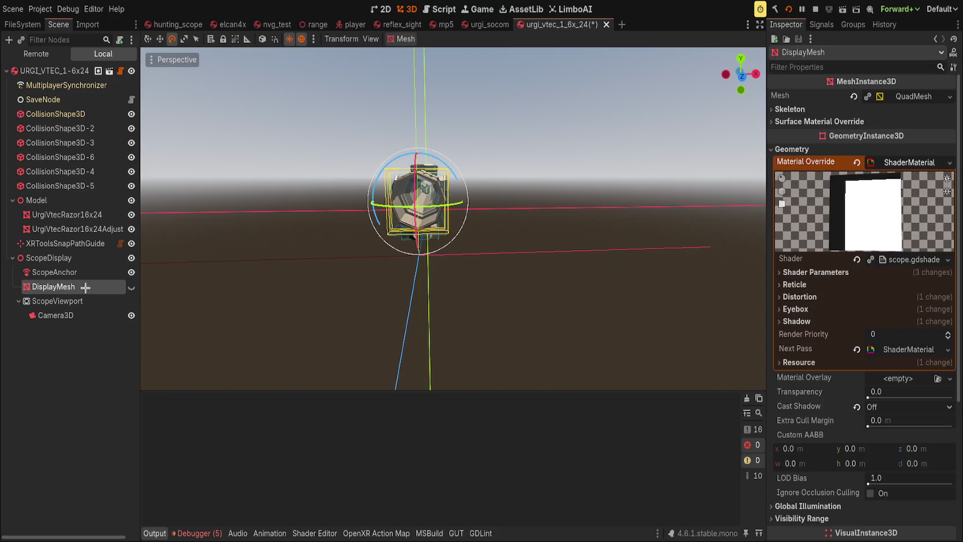
key(Delete)
click(85, 287)
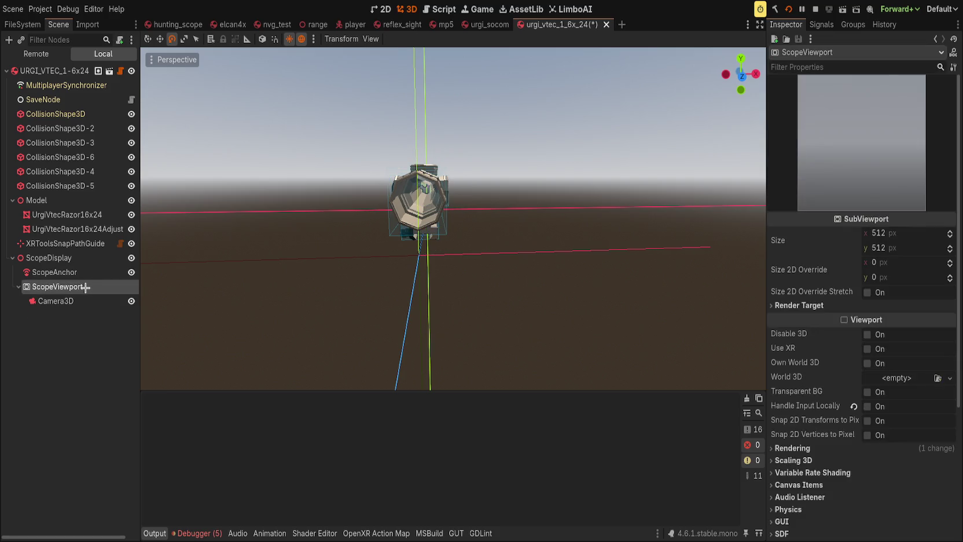
click(58, 301)
click(103, 311)
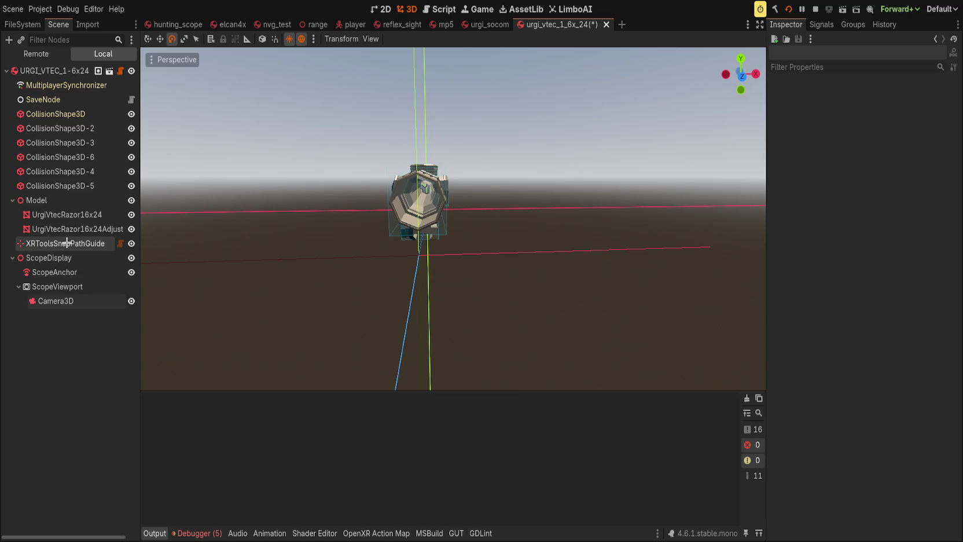
click(86, 243)
click(101, 294)
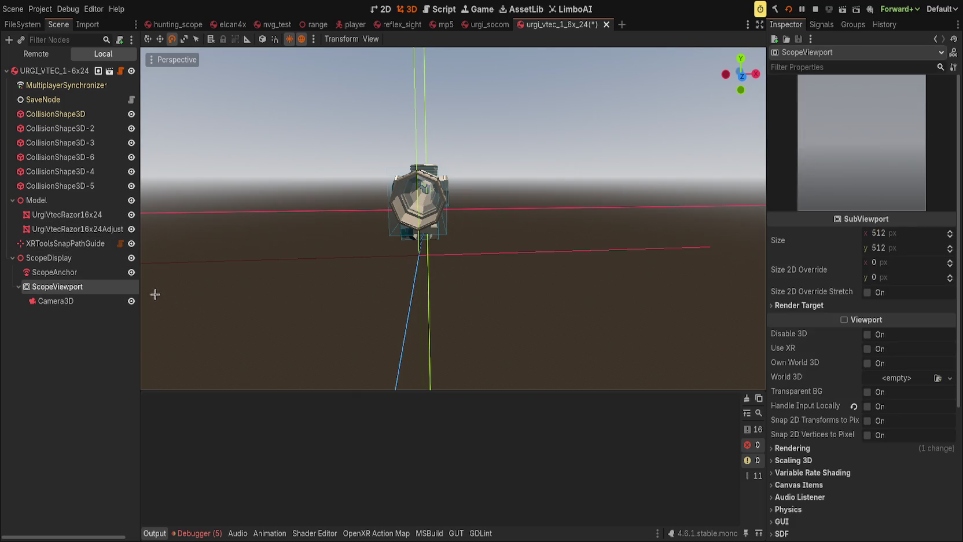
click(75, 230)
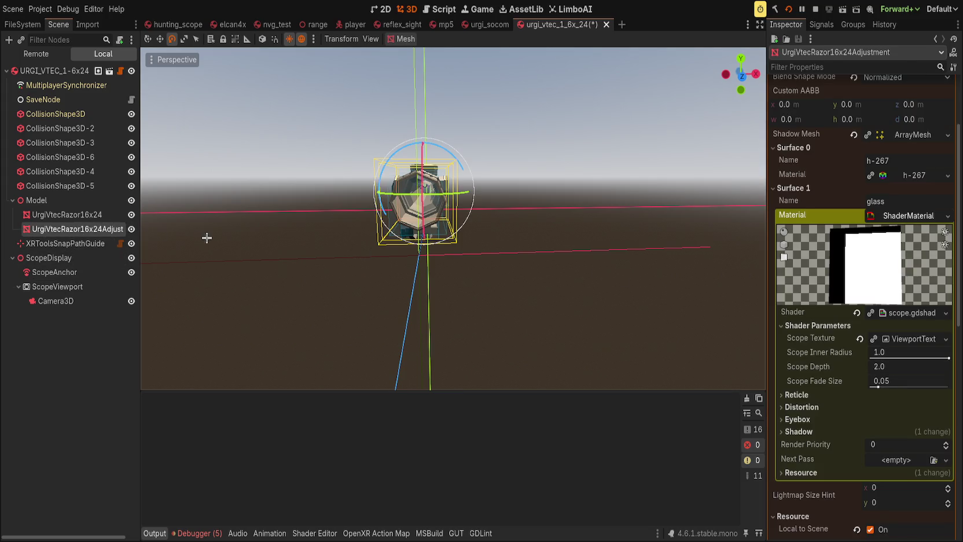
Drop the urgi_vtec reticle image onto the lens shader's Reticle Texture and check the preview.
click(797, 394)
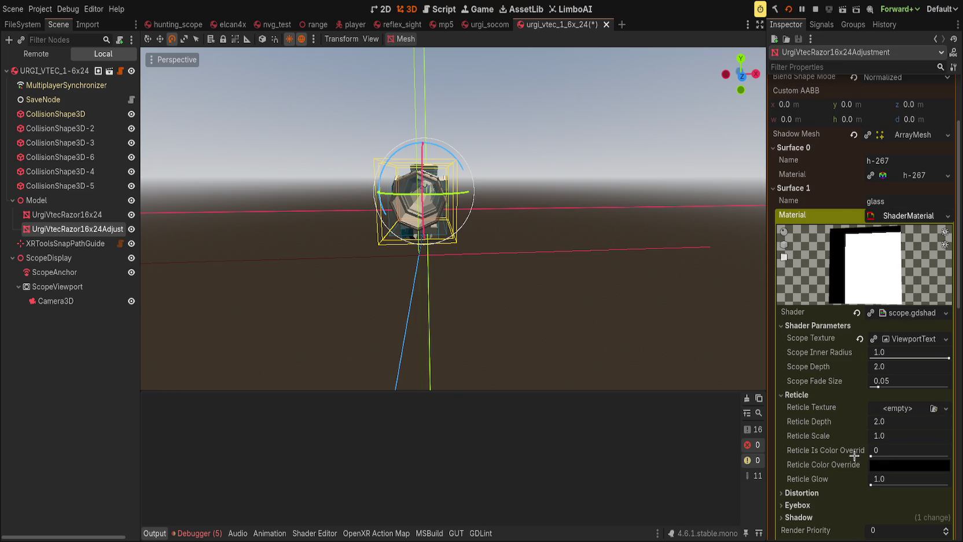
scroll(514, 282, up, 3)
mouse_move(514, 282)
mouse_down()
mouse_move(574, 273)
mouse_move(741, 282)
mouse_move(492, 253)
mouse_move(473, 262)
mouse_up()
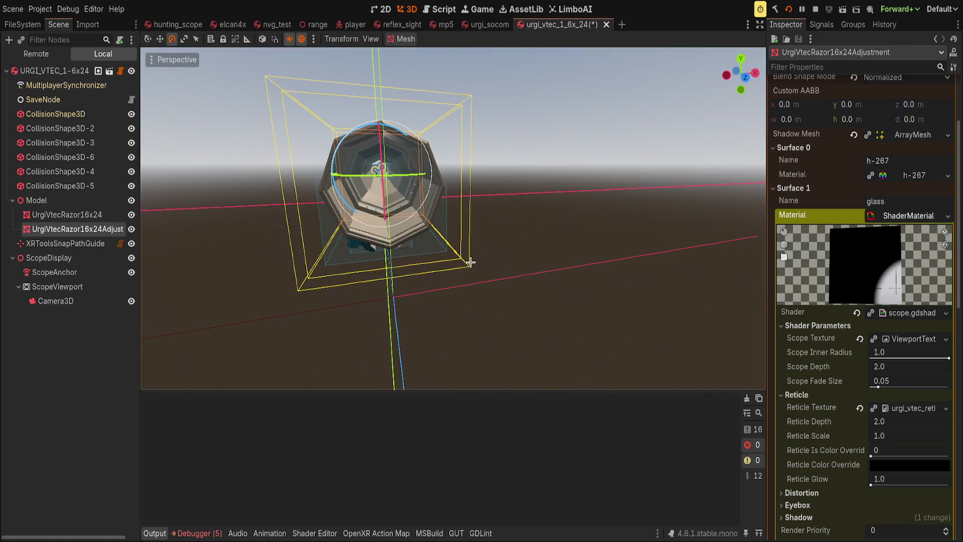
scroll(833, 406, down, 2)
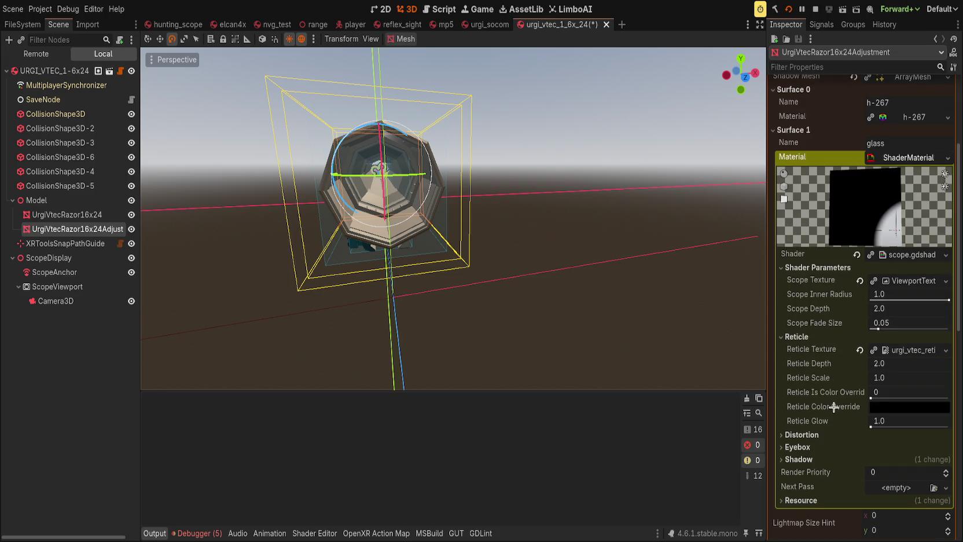
drag(874, 207, 883, 221)
click(895, 254)
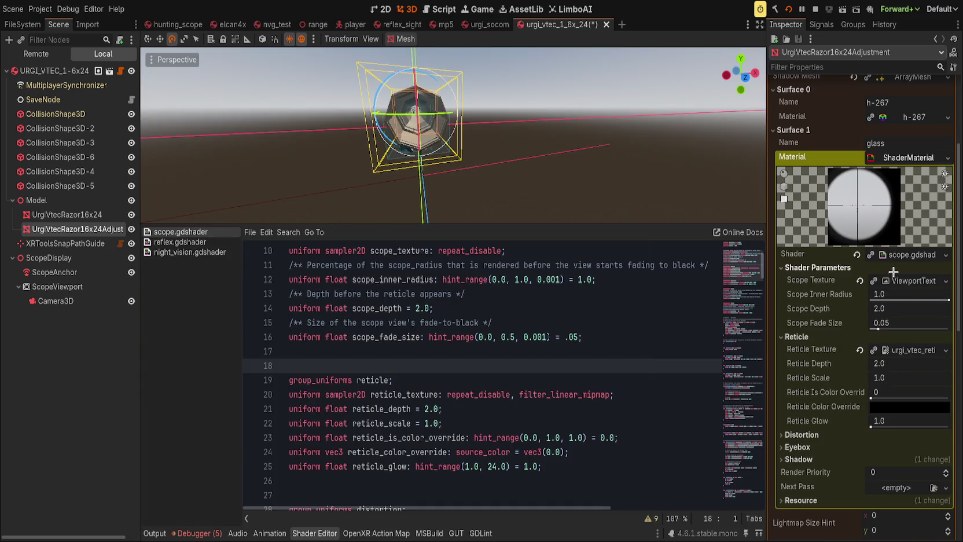
click(895, 280)
click(895, 281)
click(903, 283)
click(816, 308)
click(911, 279)
scroll(836, 375, down, 2)
click(803, 440)
click(804, 441)
click(806, 400)
click(806, 400)
click(802, 376)
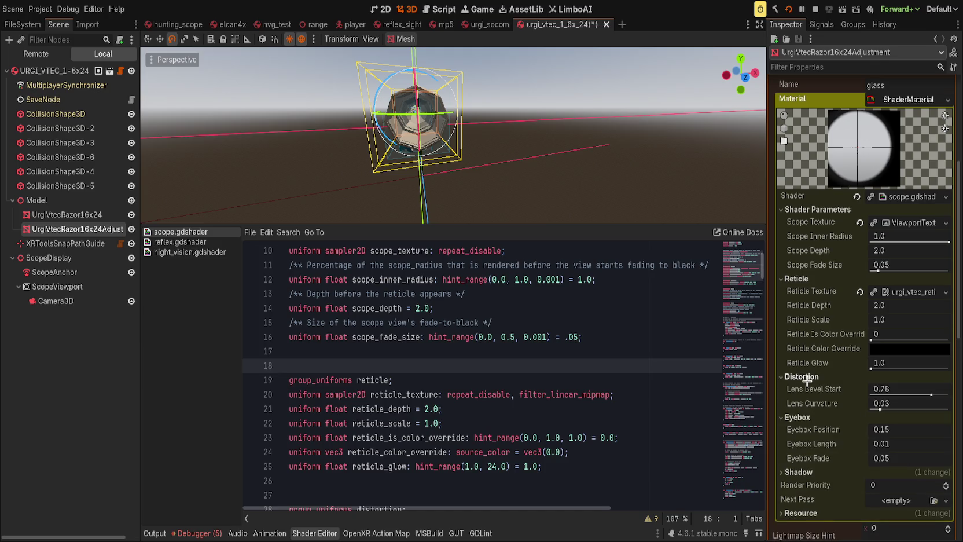
click(802, 376)
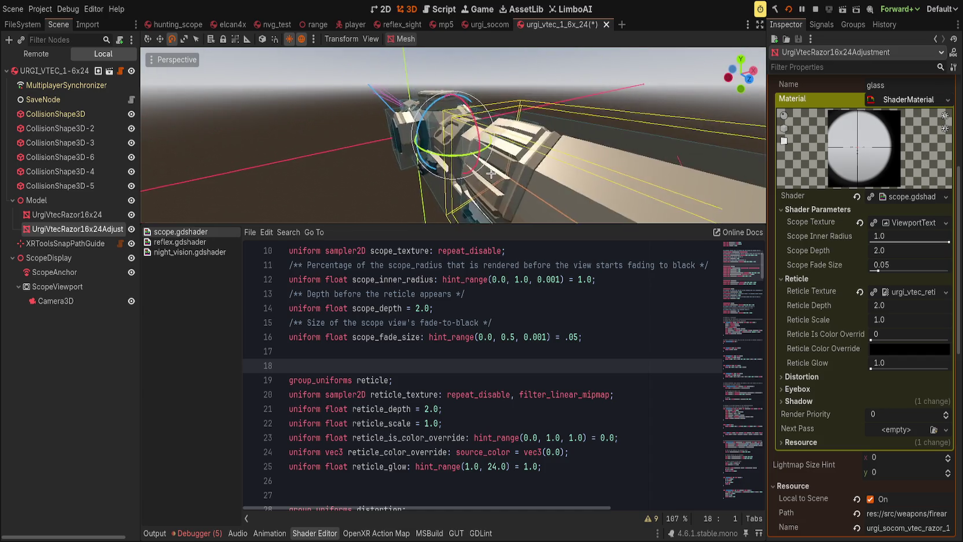
key(w)
drag(491, 135, 699, 146)
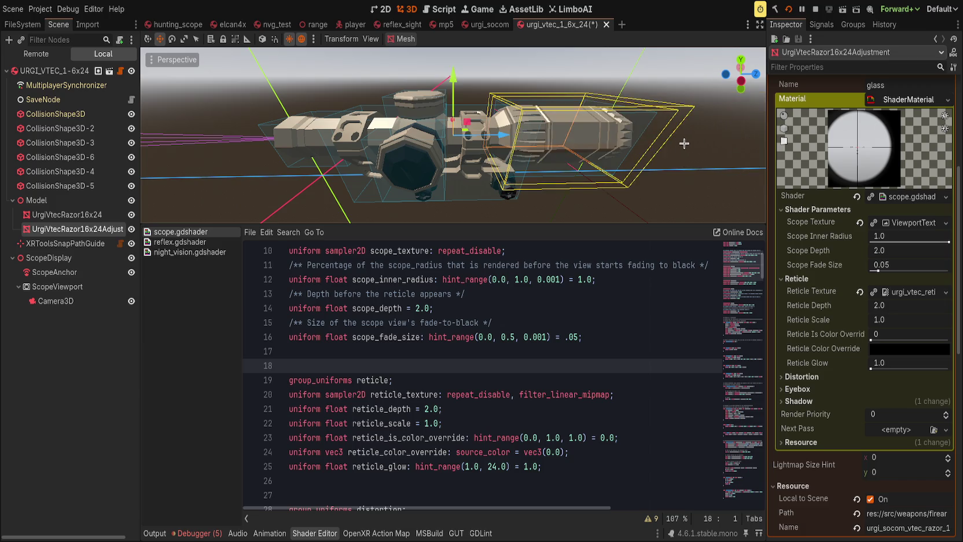
scroll(406, 84, up, 3)
scroll(407, 84, down, 3)
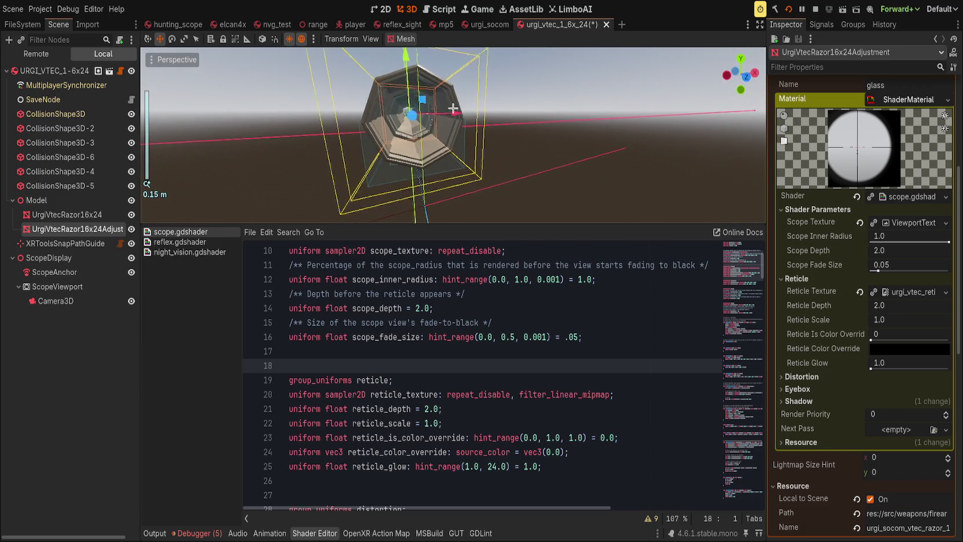
scroll(862, 308, up, 5)
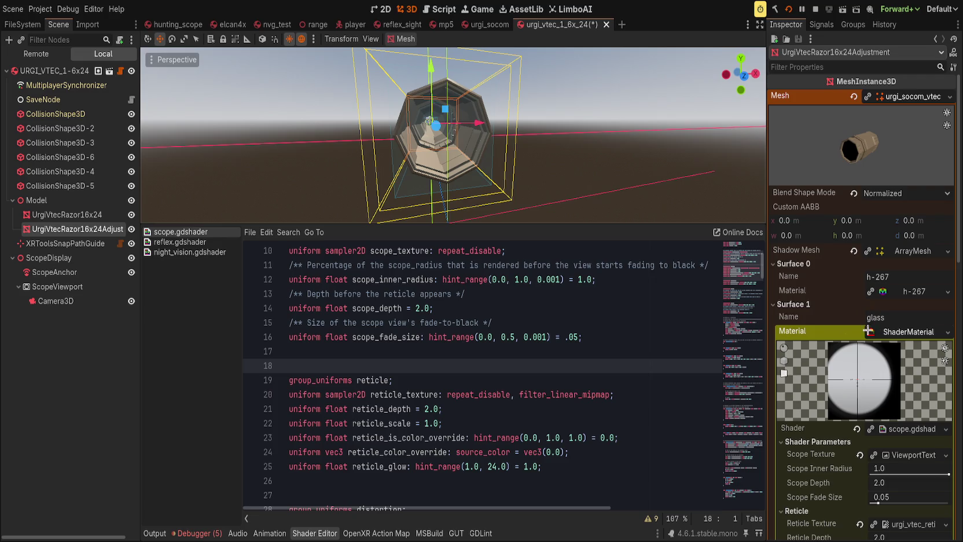
click(795, 305)
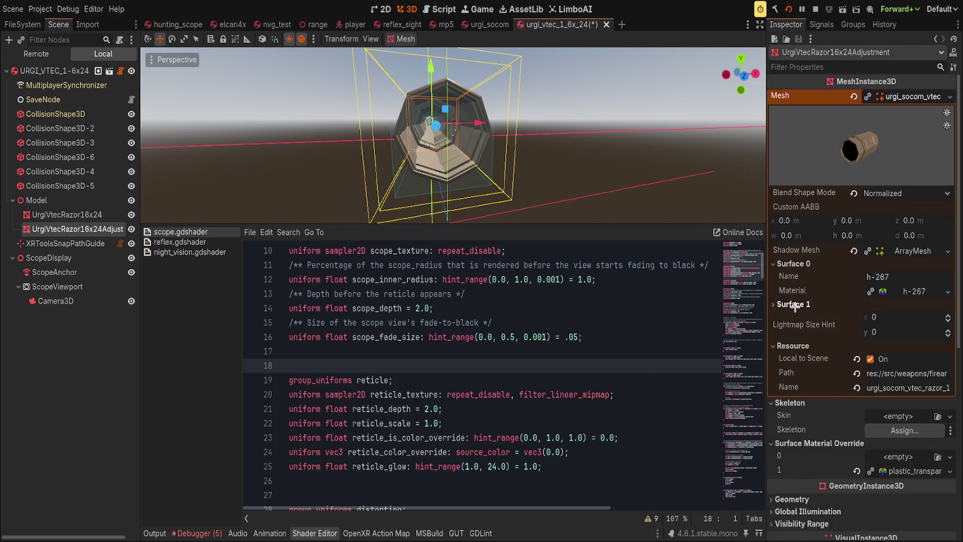
click(795, 305)
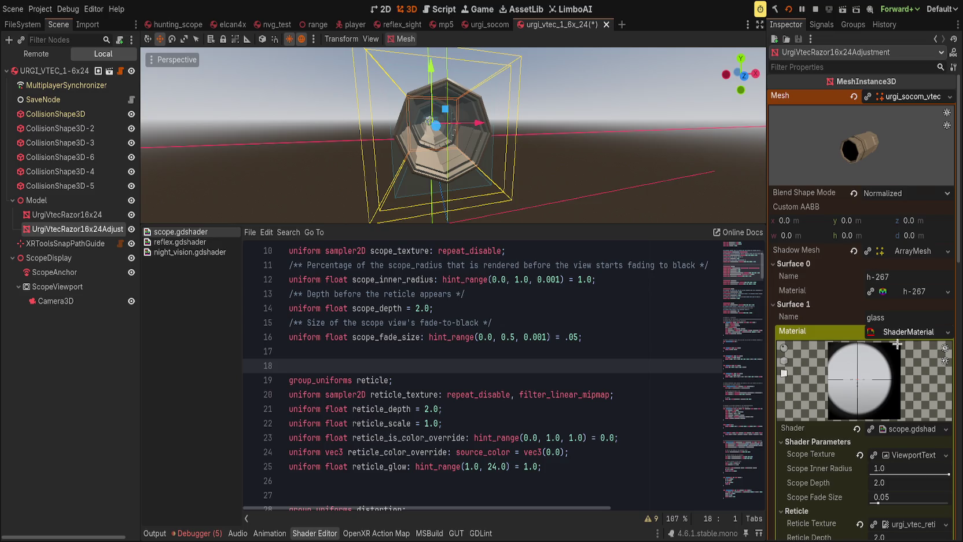
key(ctrl+z)
drag(527, 162, 574, 160)
key(ctrl+shift+z)
key(ctrl+z)
key(ctrl+shift+z)
drag(634, 166, 598, 150)
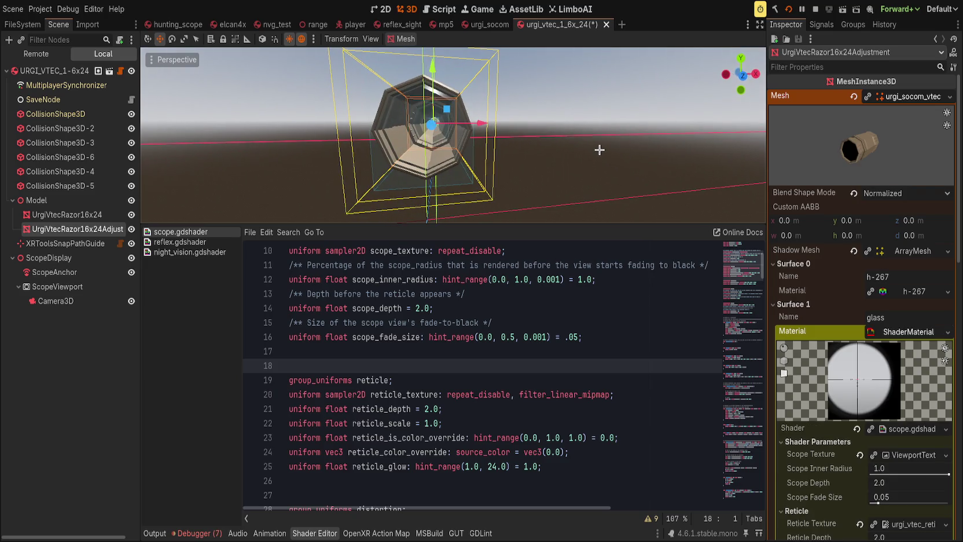
scroll(483, 321, up, 3)
scroll(470, 170, up, 5)
scroll(470, 170, down, 5)
mouse_move(470, 170)
mouse_down()
mouse_move(758, 133)
mouse_move(393, 151)
mouse_move(488, 133)
mouse_up()
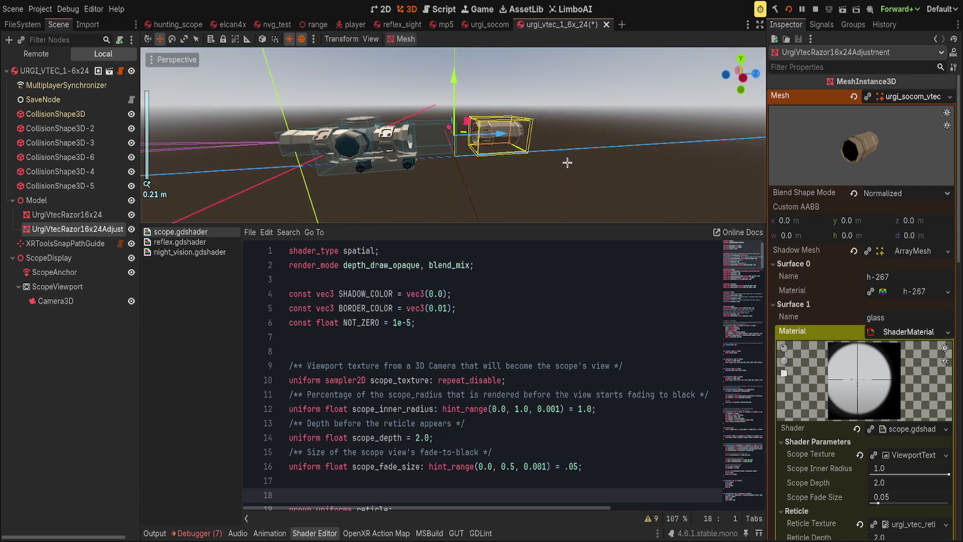
scroll(628, 147, up, 2)
scroll(491, 147, down, 2)
scroll(490, 148, down, 2)
scroll(394, 150, up, 3)
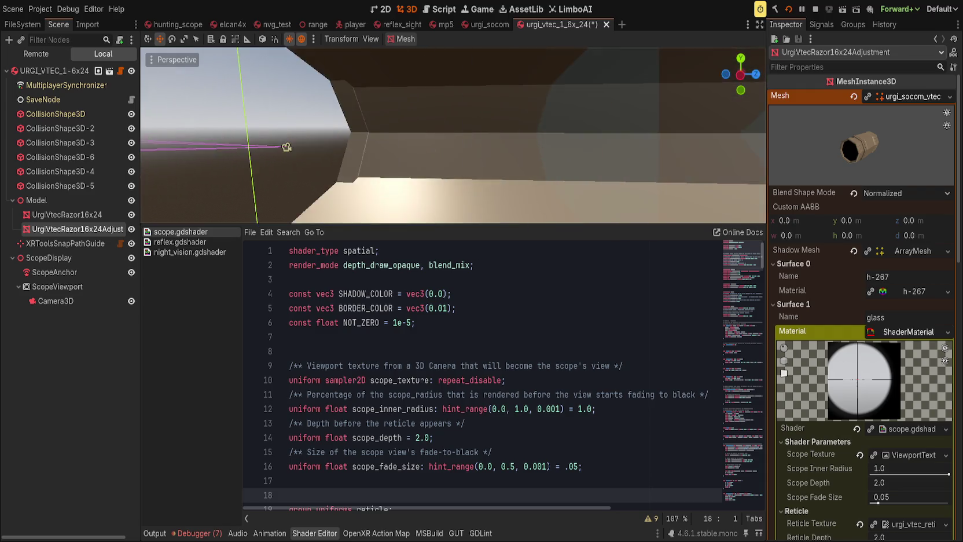
scroll(393, 151, down, 5)
scroll(479, 141, up, 6)
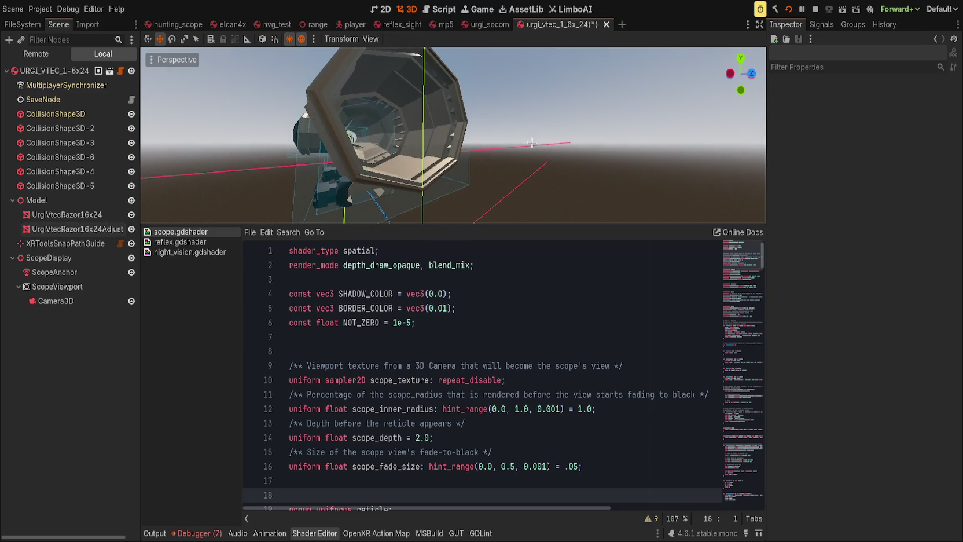
click(529, 137)
drag(529, 137, 374, 143)
click(373, 144)
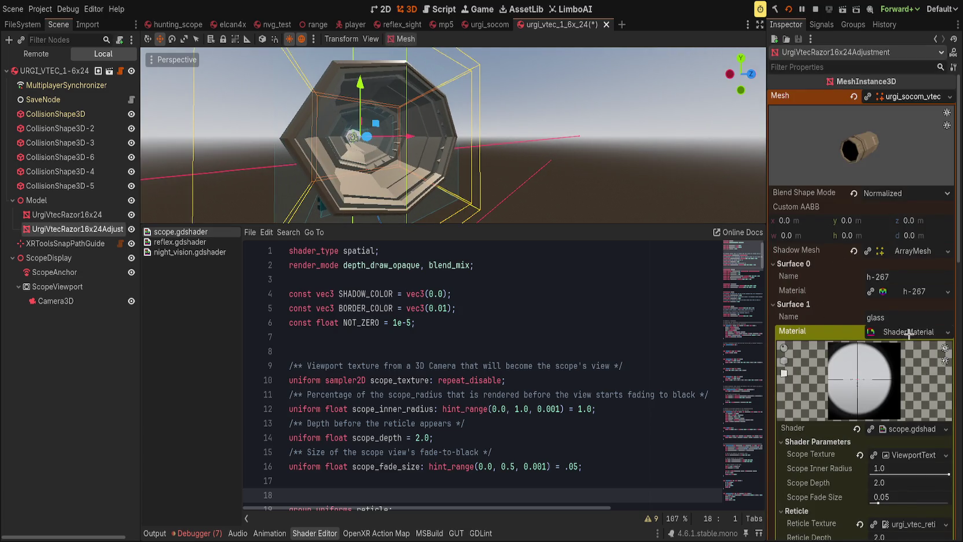
Revert Surface Material Override 1 on UrgiVtecRazor16x24Adjustment to remove the transparent plastic.
click(886, 332)
scroll(847, 322, down, 3)
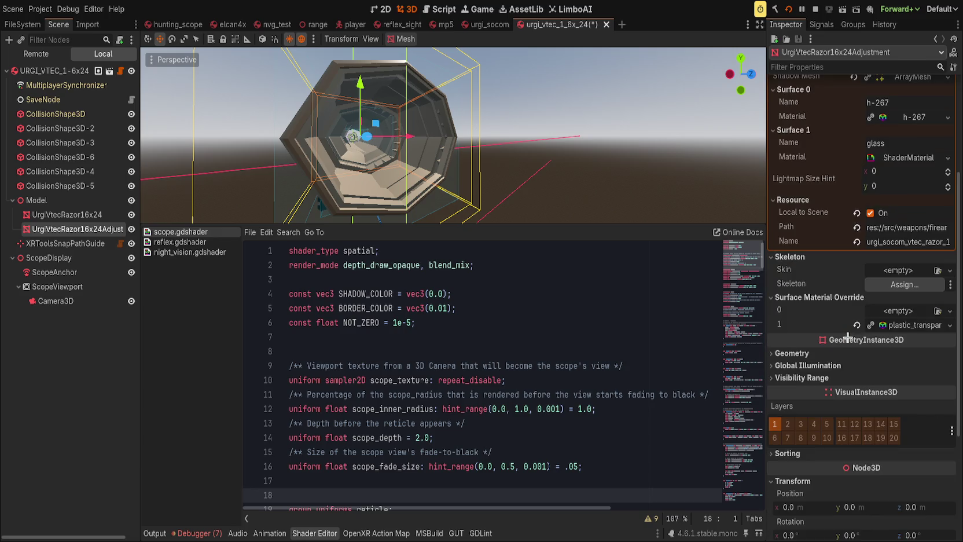
click(856, 324)
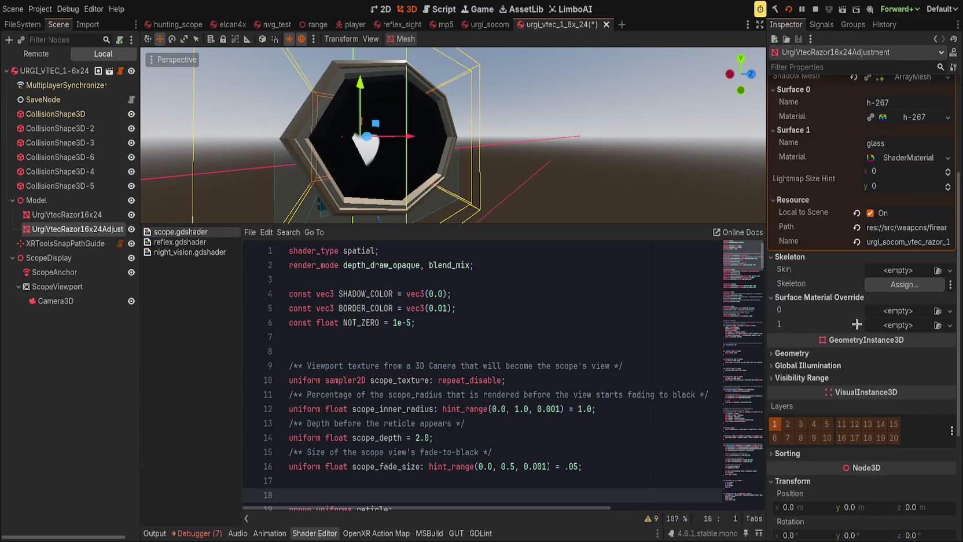
scroll(465, 181, down, 8)
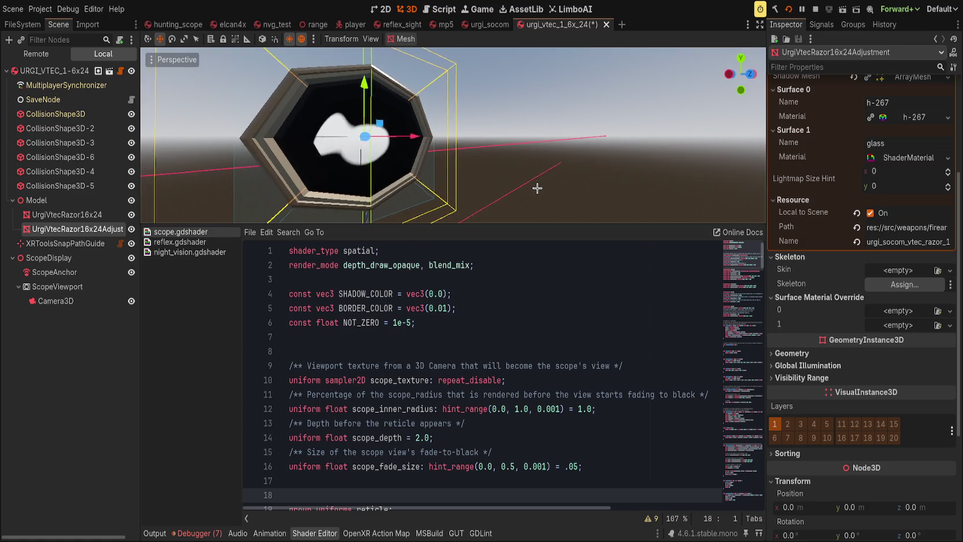
scroll(466, 182, up, 5)
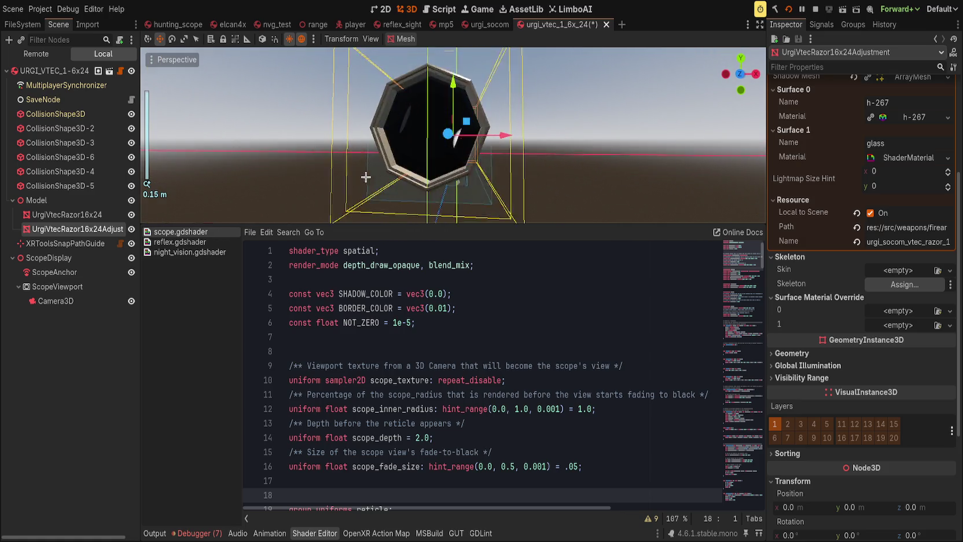
scroll(393, 179, down, 5)
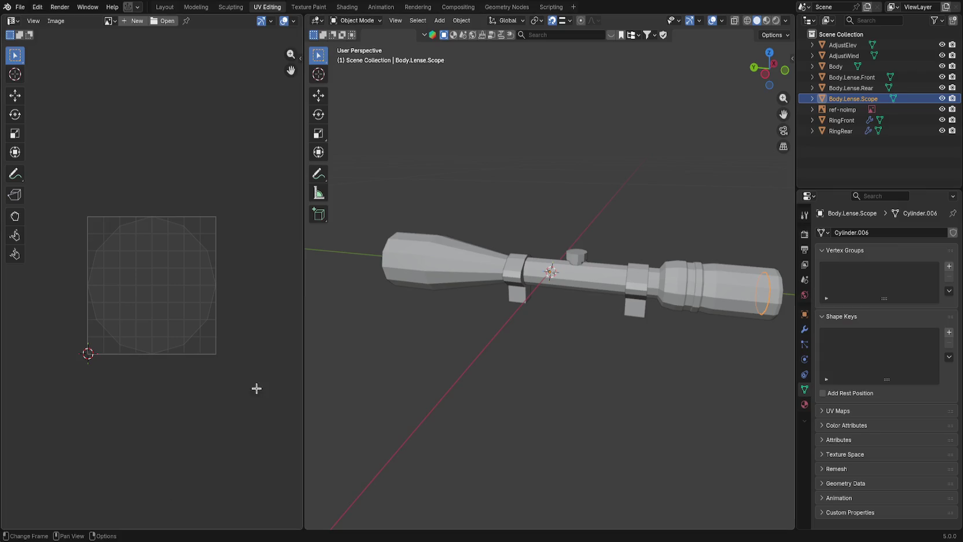
Open the rifle .blend file containing the VTEC scope from the File menu.
click(20, 7)
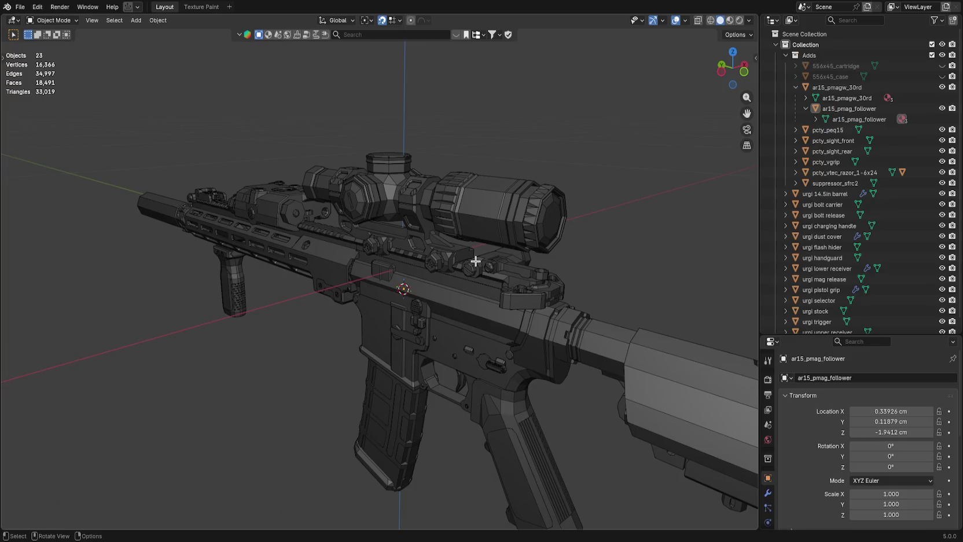
Put the scope adjustment object in Edit Mode and view its central lens face head-on.
click(453, 207)
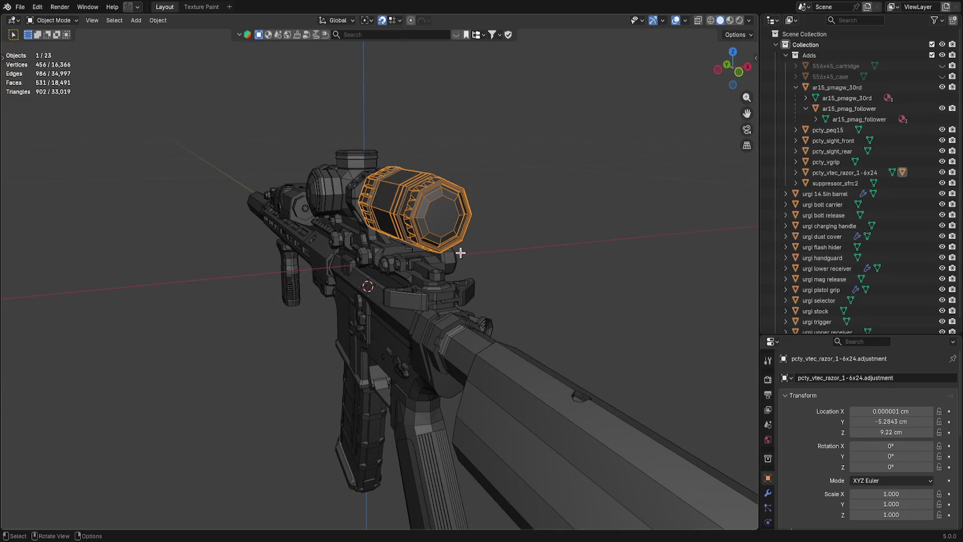
scroll(436, 253, up, 6)
key(Tab)
click(446, 239)
key(shift+KP_7)
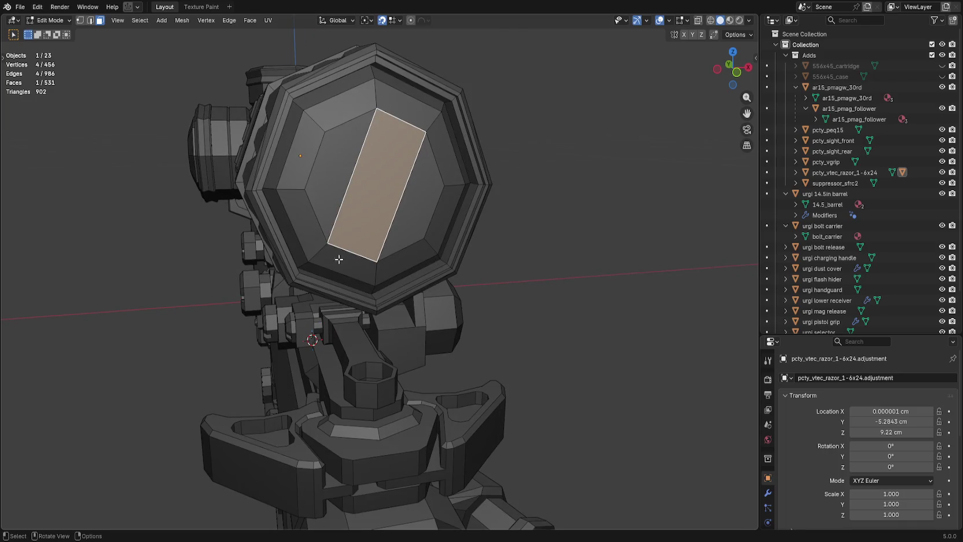
Select the lens rim faces, the inner face loop and the centre lens faces.
click(295, 247)
shift+click(317, 269)
shift+click(389, 280)
shift+click(340, 239)
shift+click(354, 151)
shift+click(355, 151)
alt+shift+click(261, 91)
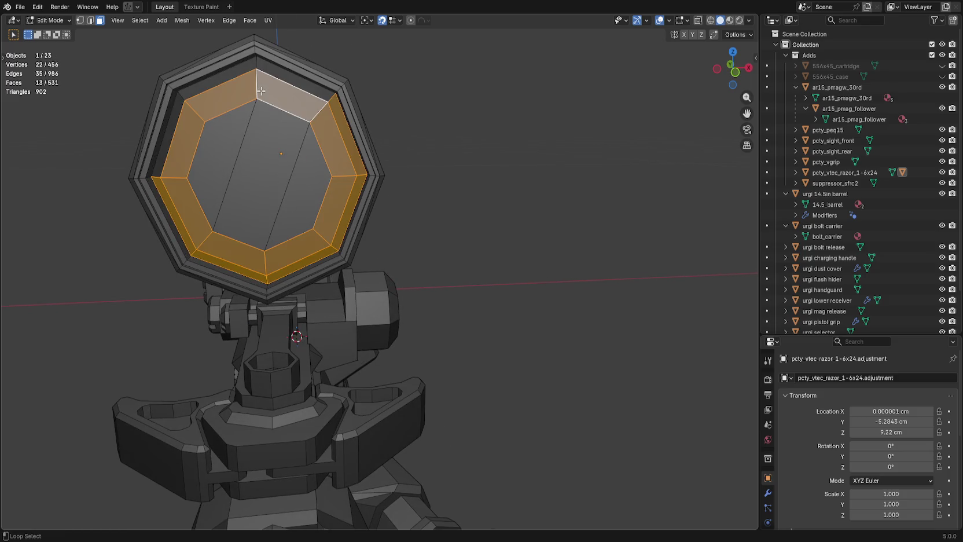
alt+shift+click(261, 78)
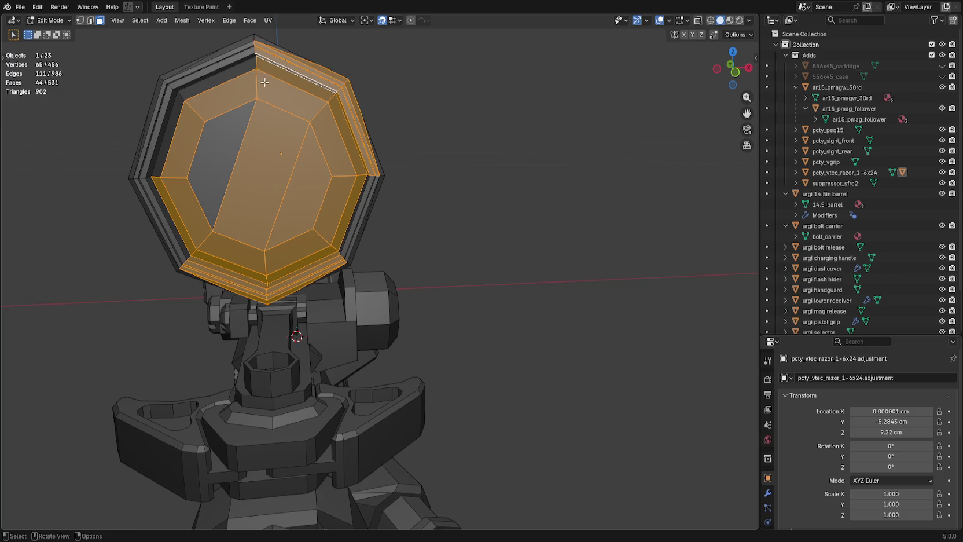
key(ctrl+z)
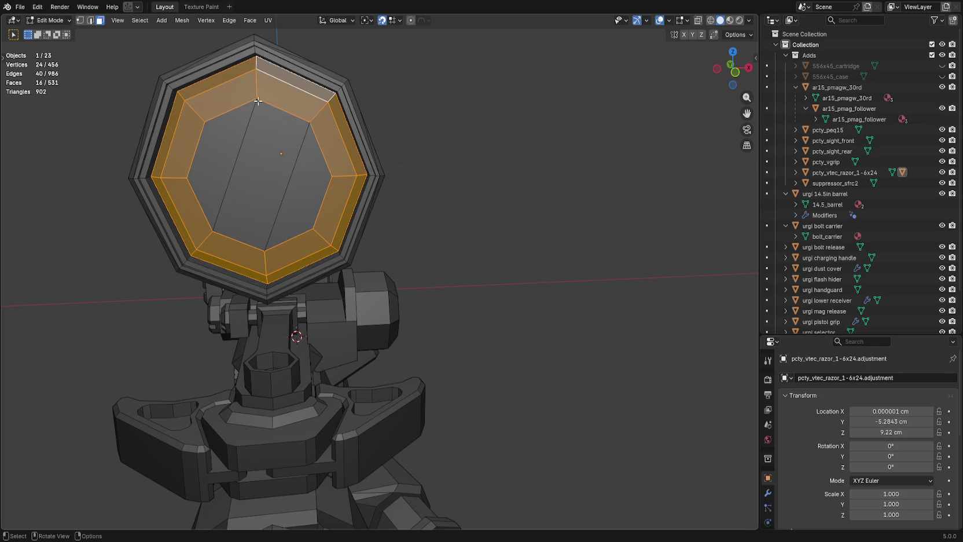
alt+shift+click(226, 144)
shift+click(306, 180)
mouse_move(307, 181)
mouse_down()
mouse_move(249, 173)
mouse_move(313, 168)
mouse_up()
Unwrap the selected lens faces with Cube Projection and save the blend file.
click(270, 20)
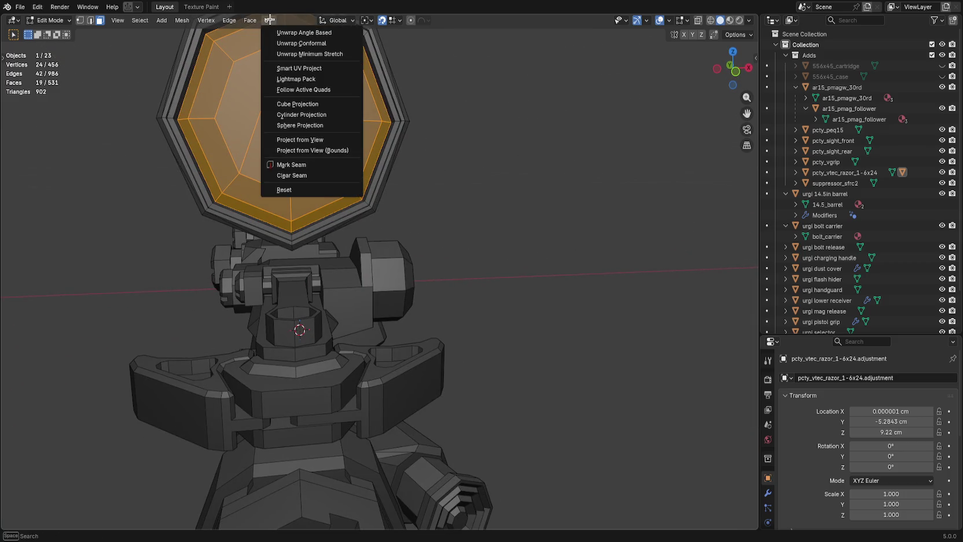
click(327, 104)
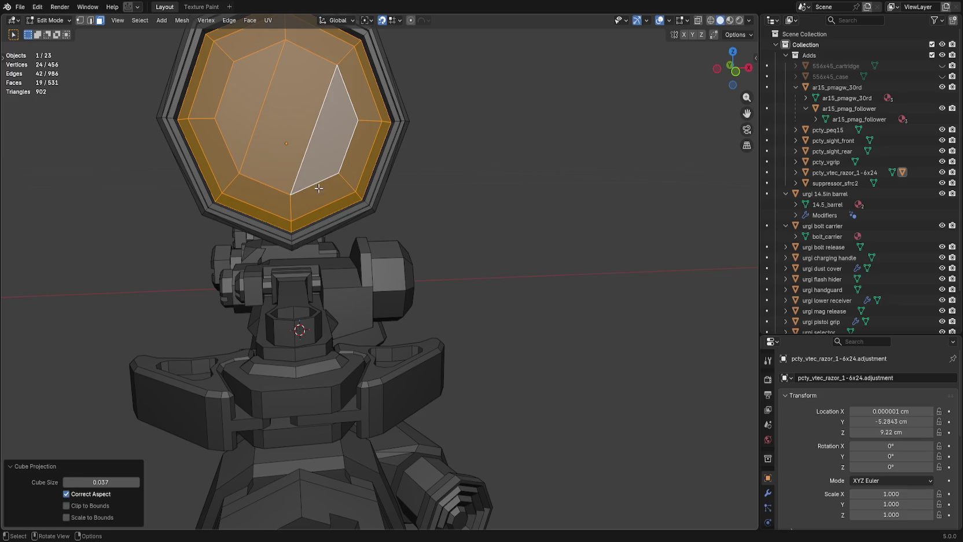
drag(461, 233, 471, 242)
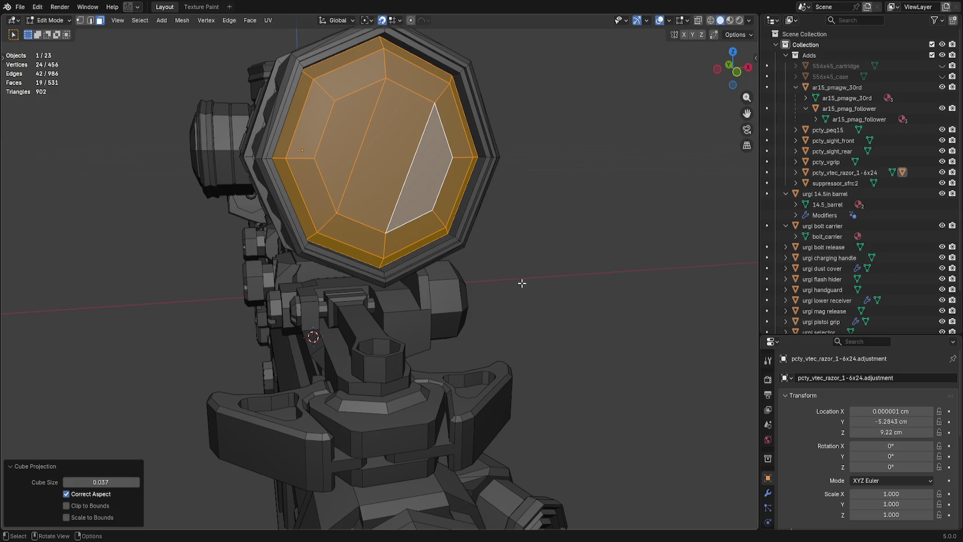
key(alt+a)
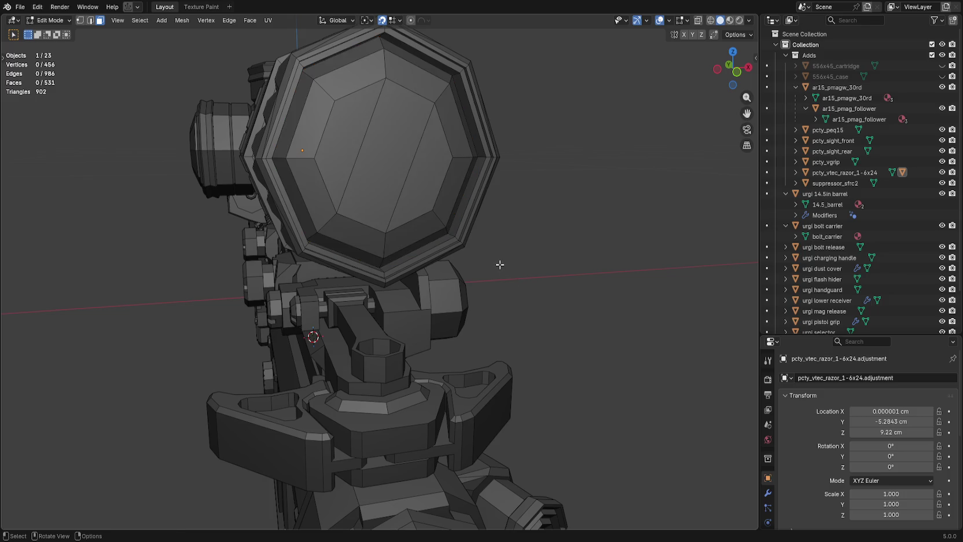
key(ctrl+s)
Restore the lens face selection and batch-export the scope model again.
drag(441, 232, 361, 207)
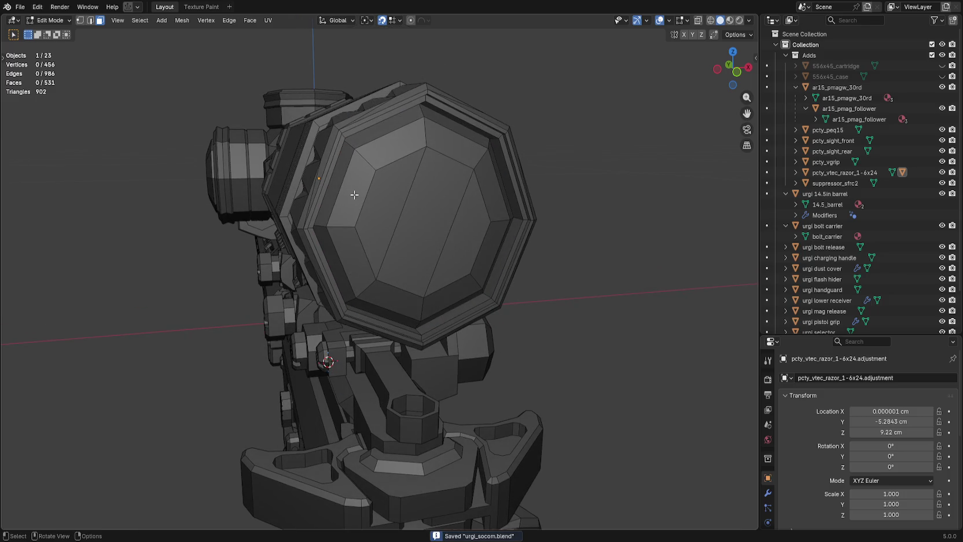
key(ctrl+z)
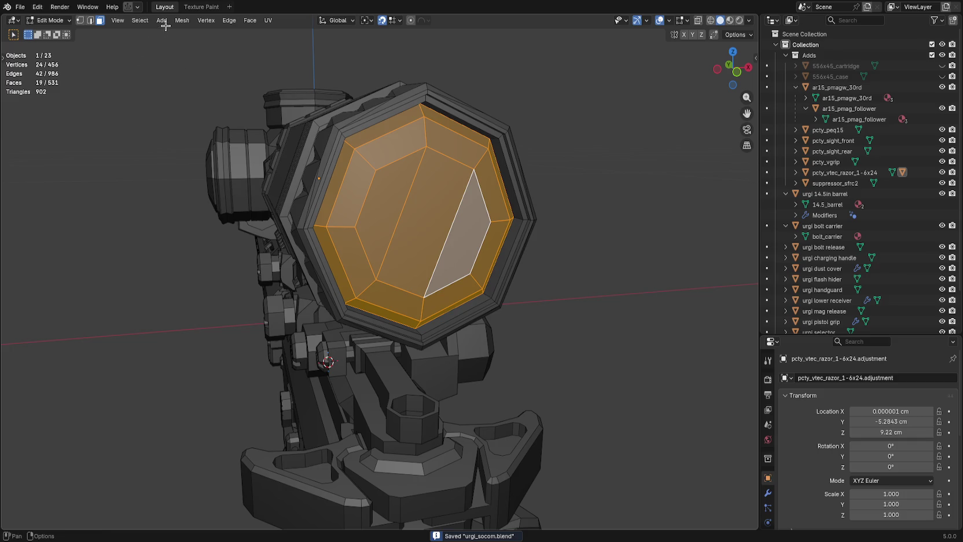
key(ctrl+z)
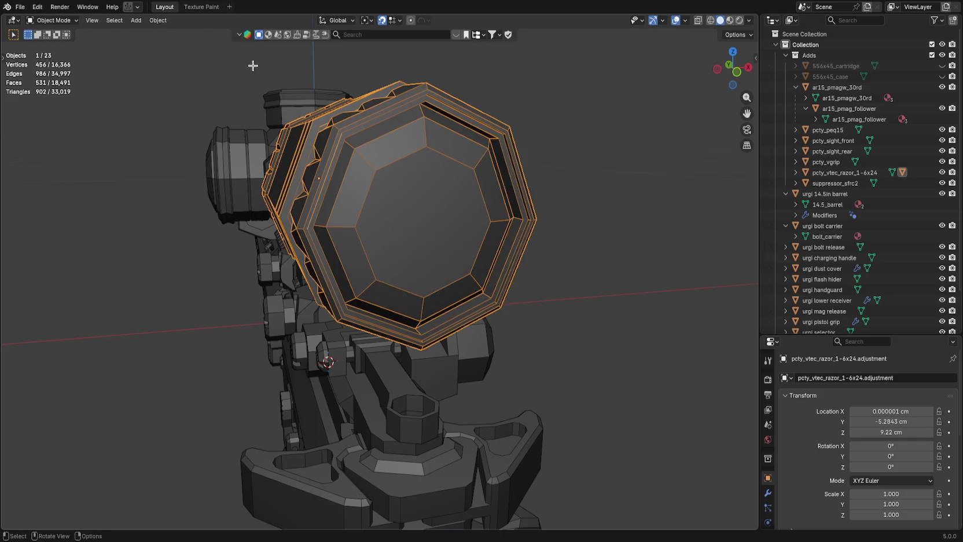
key(ctrl+shift+z)
click(129, 6)
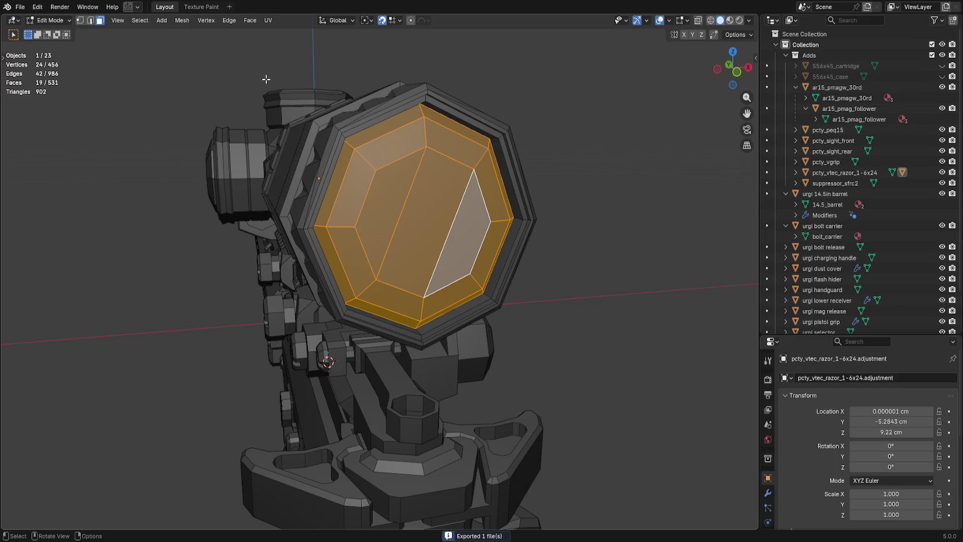
click(232, 7)
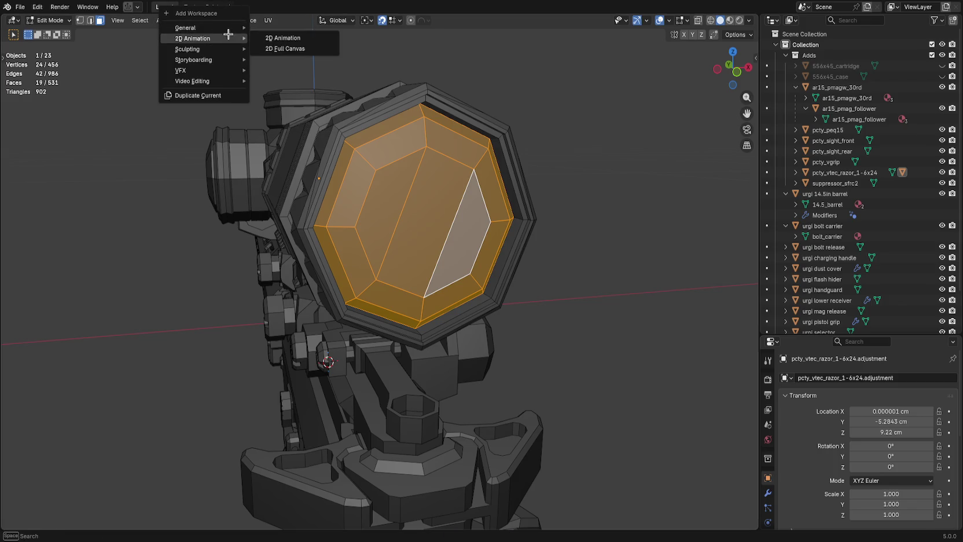
Add a UV Editing workspace, check the lens UVs front-on, and save the file.
mouse_move(220, 27)
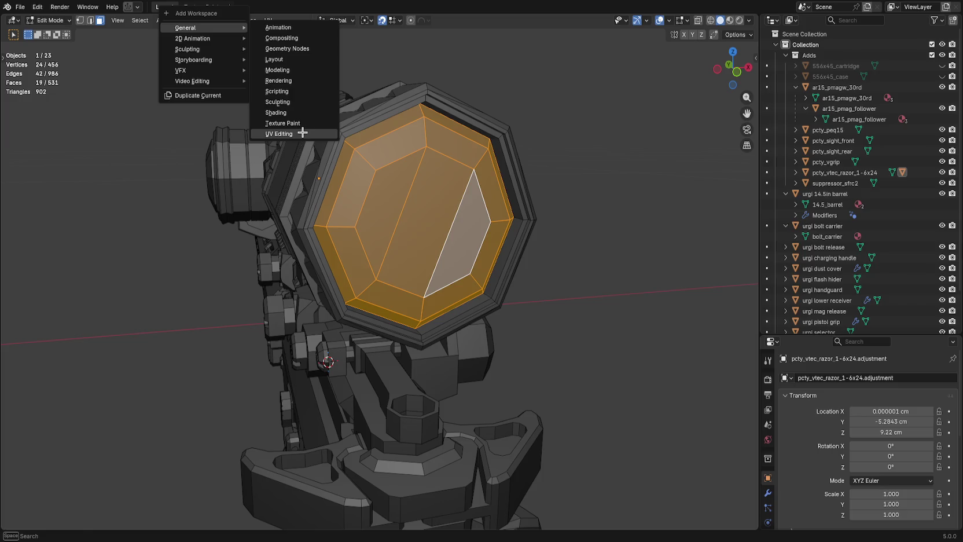
click(302, 132)
scroll(509, 273, up, 15)
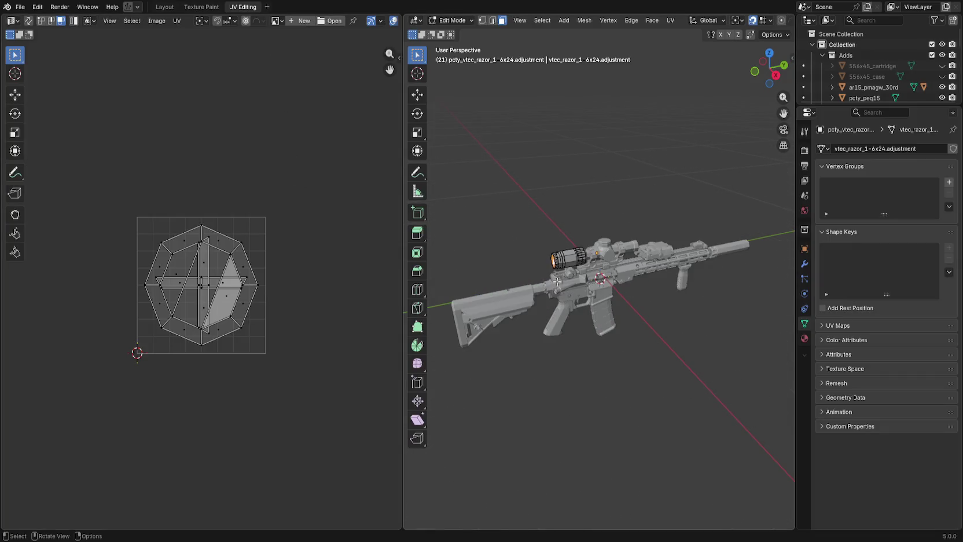
key(shift+KP_1)
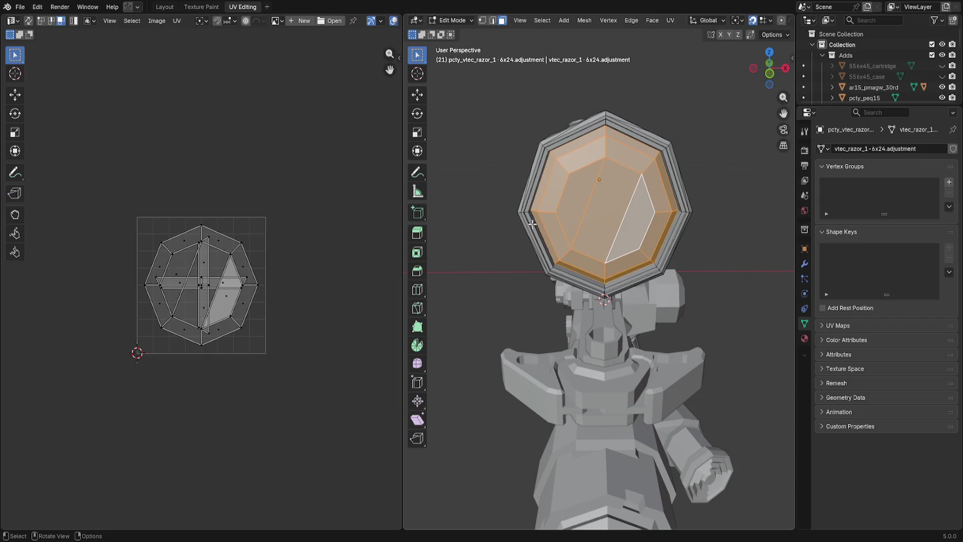
click(516, 180)
key(ctrl+z)
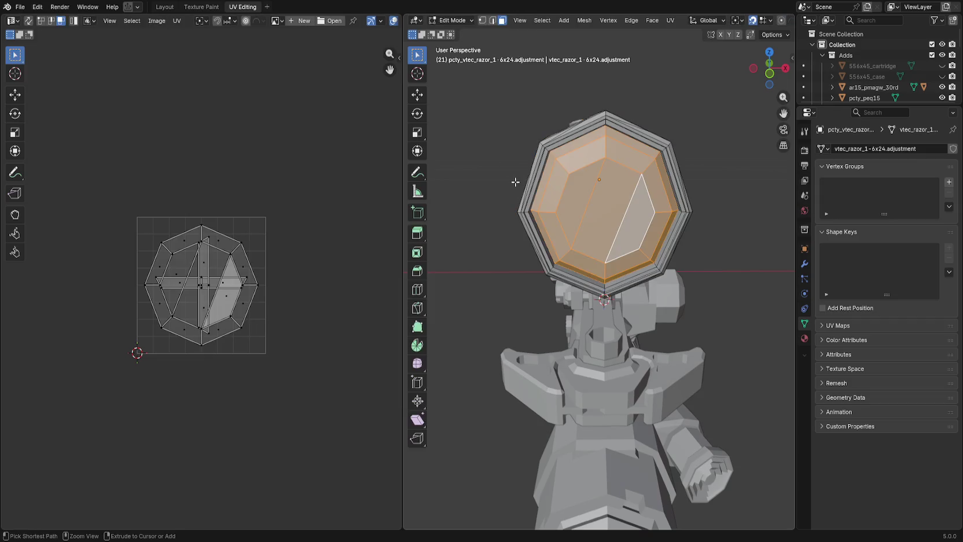
key(ctrl+z)
key(ctrl+z)
key(ctrl+s)
click(490, 181)
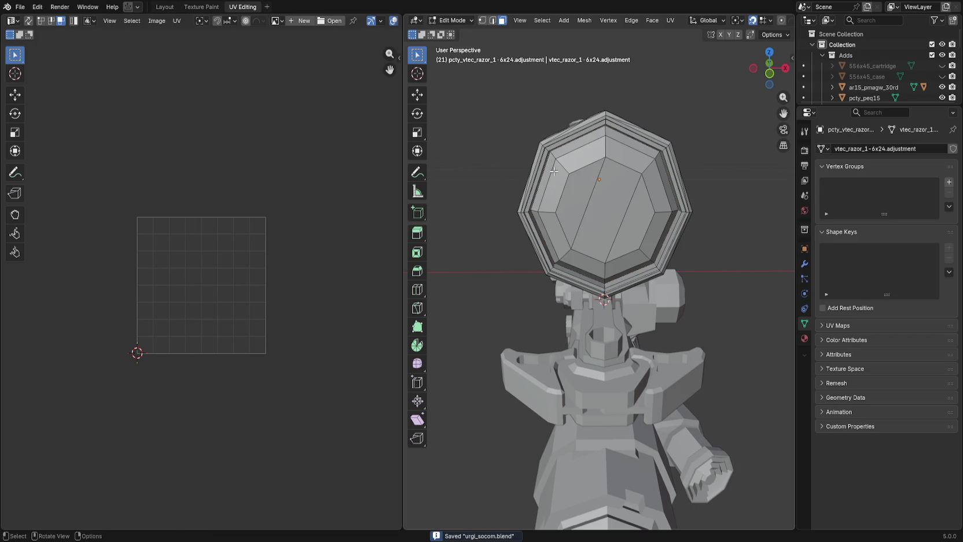
Export the rifle as glTF 2.0, leave Edit Mode and save urgi_socom.blend again.
drag(629, 172, 783, 174)
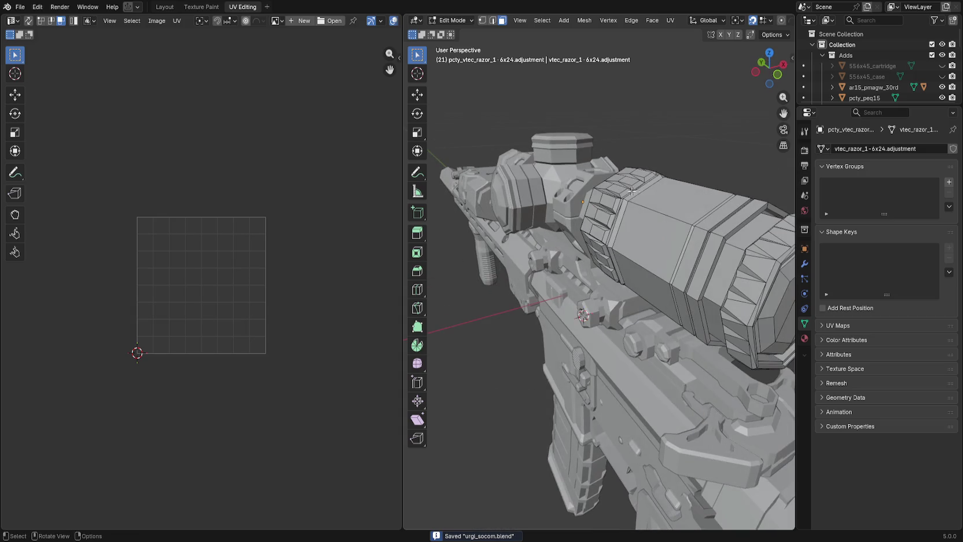
key(ctrl+s)
click(21, 7)
mouse_move(65, 168)
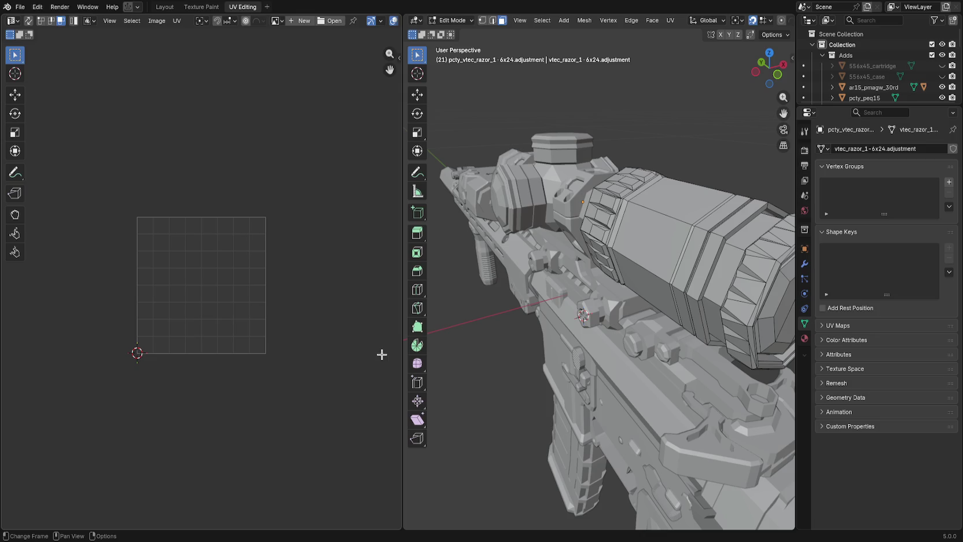
key(Tab)
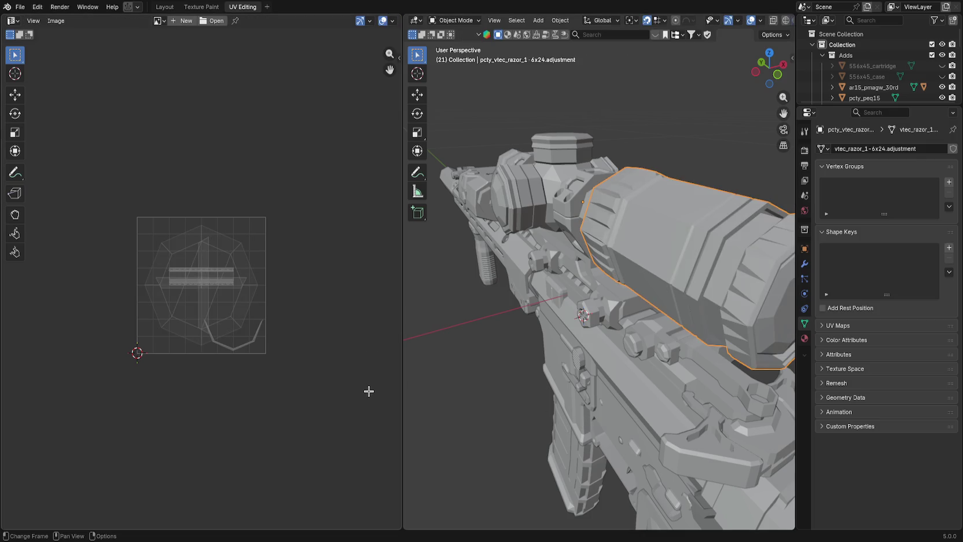
click(479, 382)
key(ctrl+s)
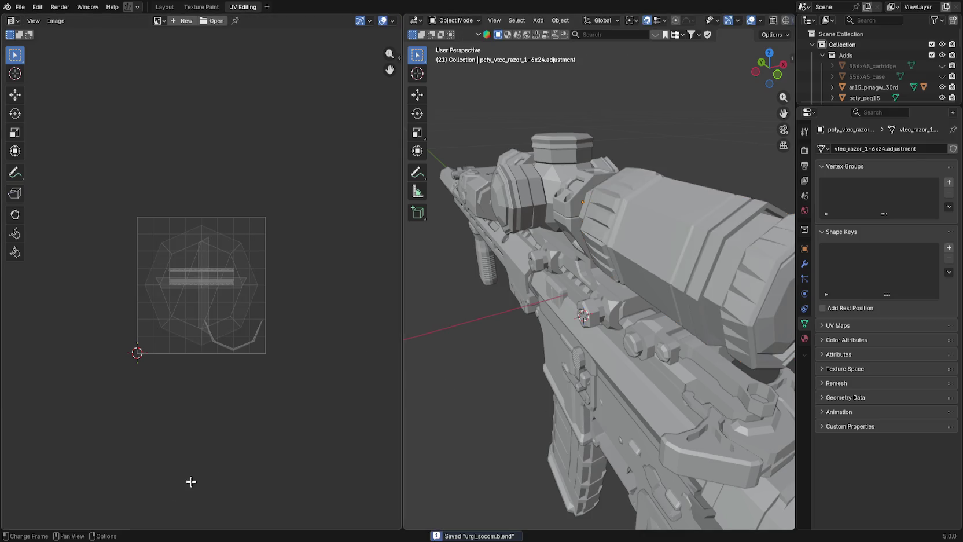
key(alt+Tab)
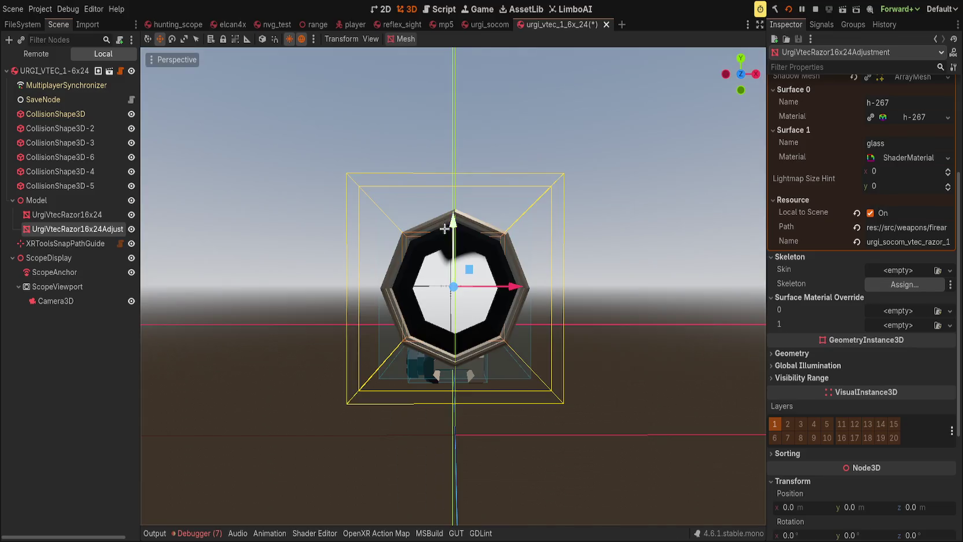
Delete both UrgiVtecRazor mesh nodes and the empty Model node, then save the scene.
mouse_move(444, 229)
mouse_down()
mouse_move(370, 231)
mouse_move(440, 237)
mouse_move(416, 238)
mouse_up()
shift+click(69, 215)
key(Delete)
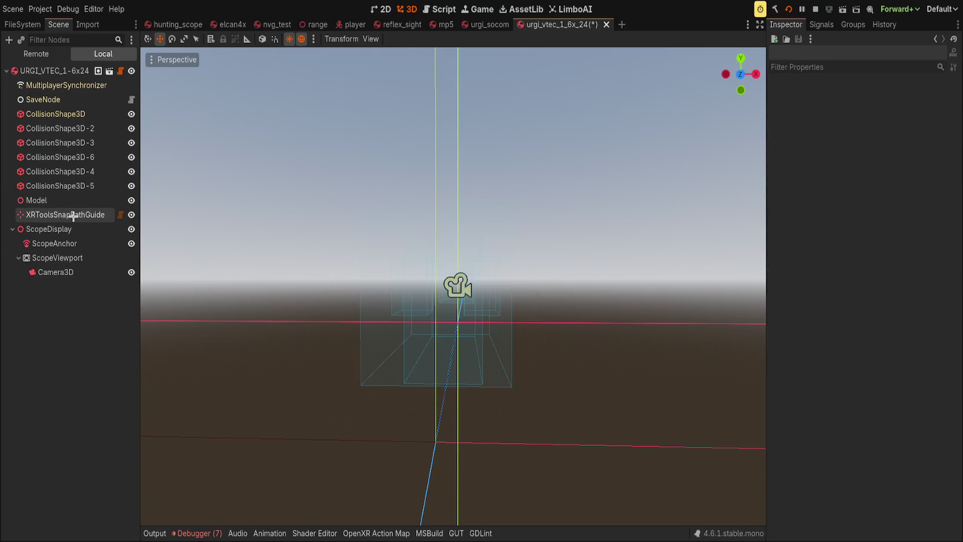
click(69, 198)
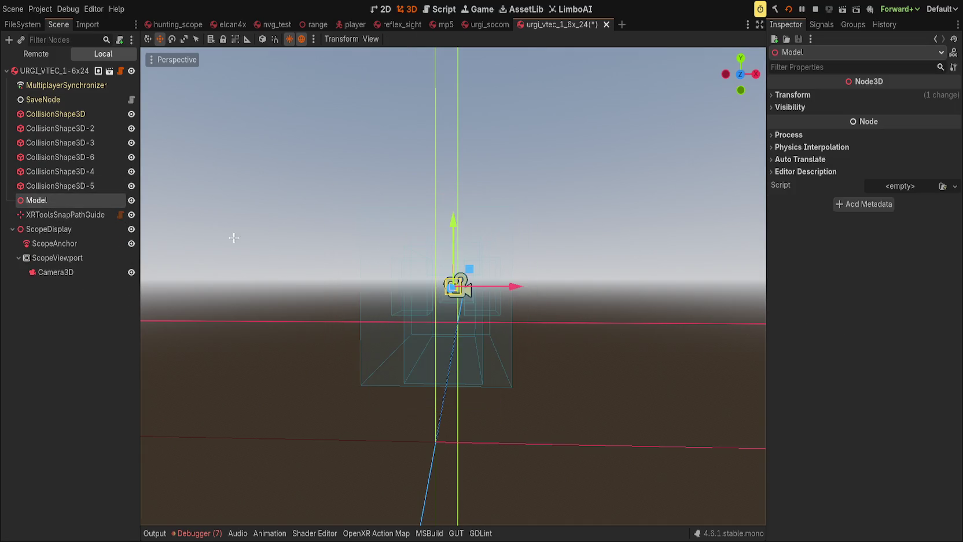
key(Delete)
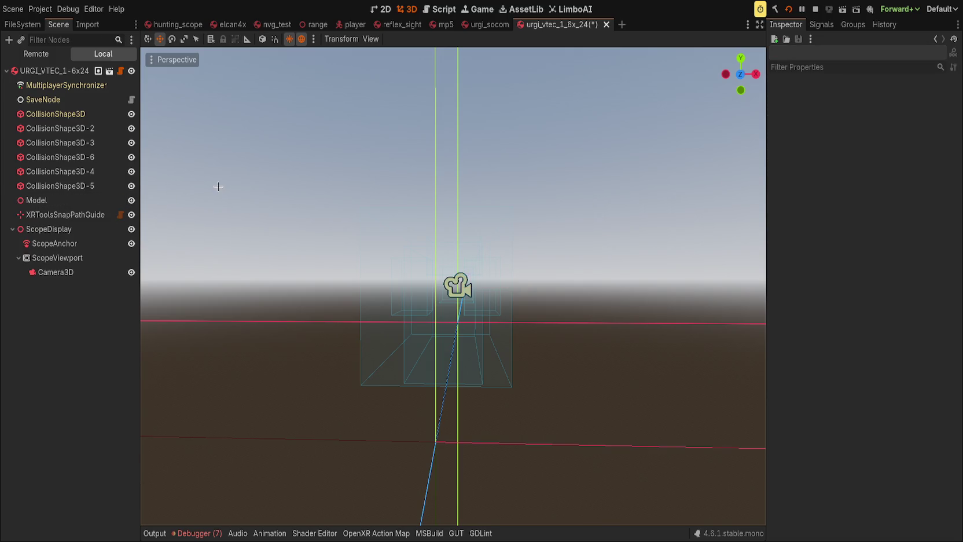
key(ctrl+s)
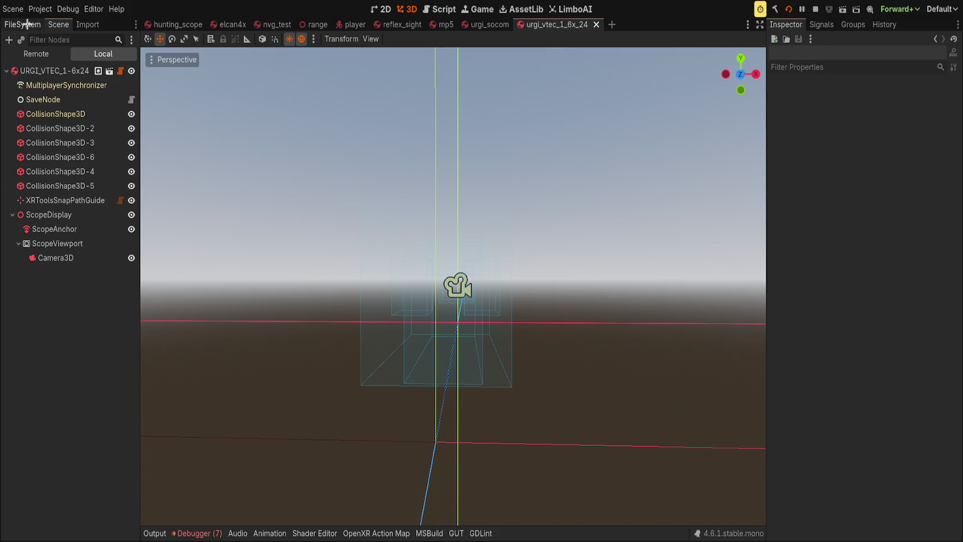
Filter FileSystem for 'socom' and show the import settings for urgi_socom.glb.
click(22, 25)
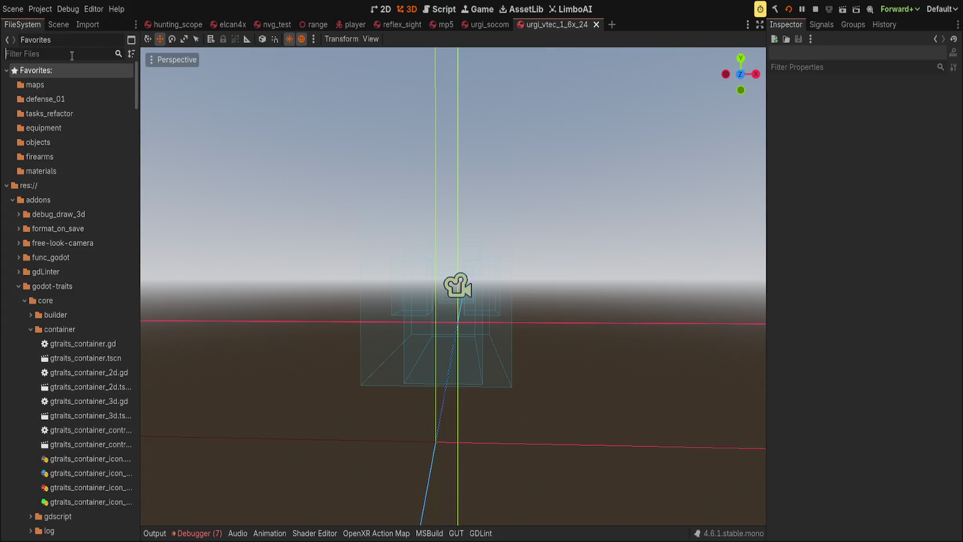
text(socom)
click(100, 169)
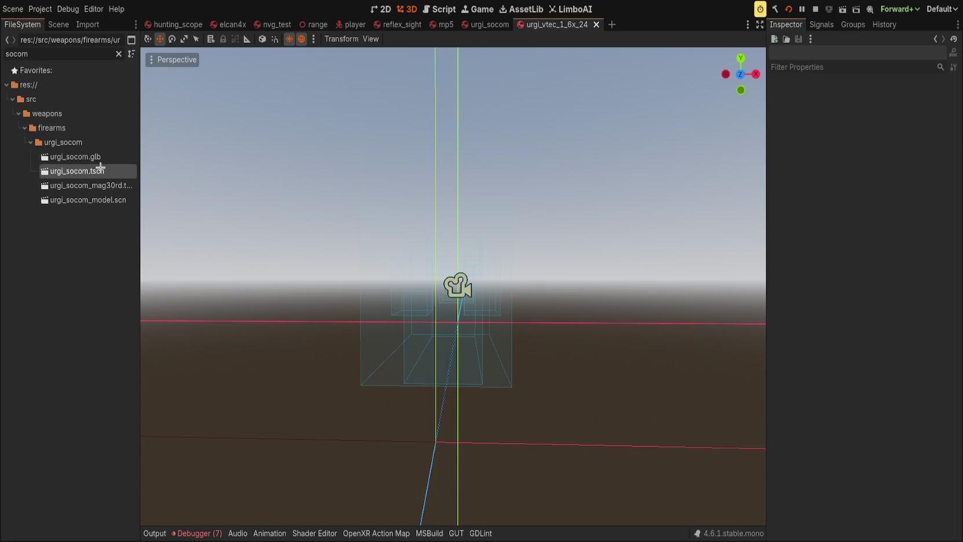
key(Up)
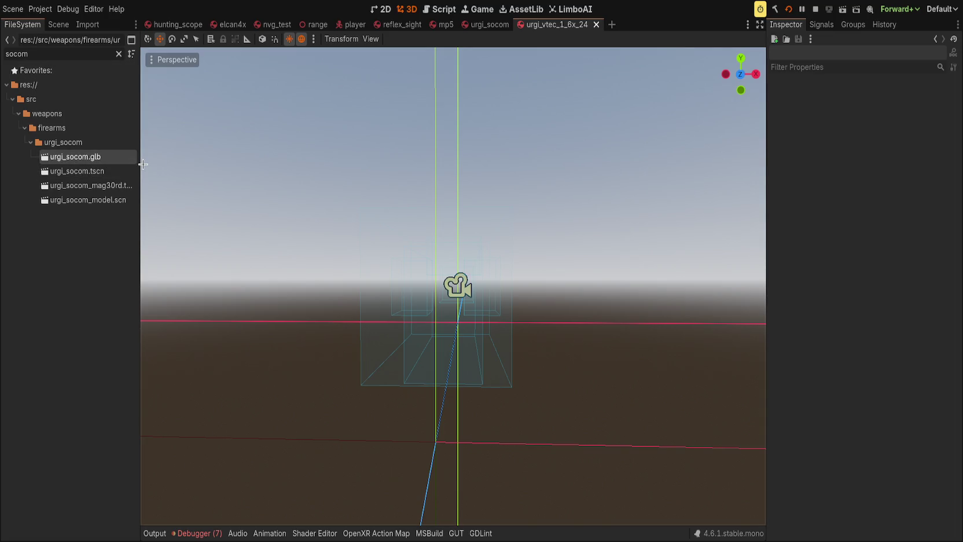
drag(140, 166, 159, 164)
click(88, 24)
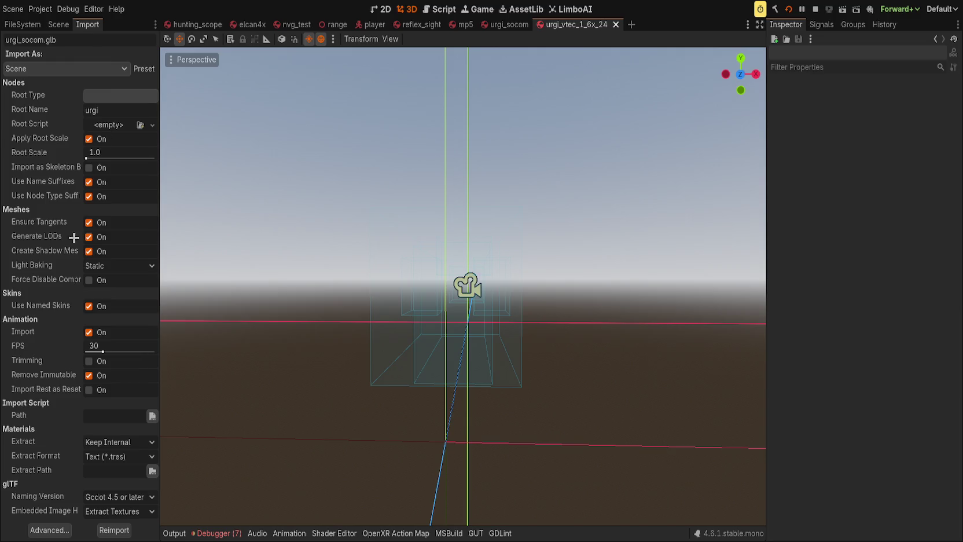
Reimport urgi_socom.glb, then widen Blender's 3D view and lengthen the Outliner.
click(62, 520)
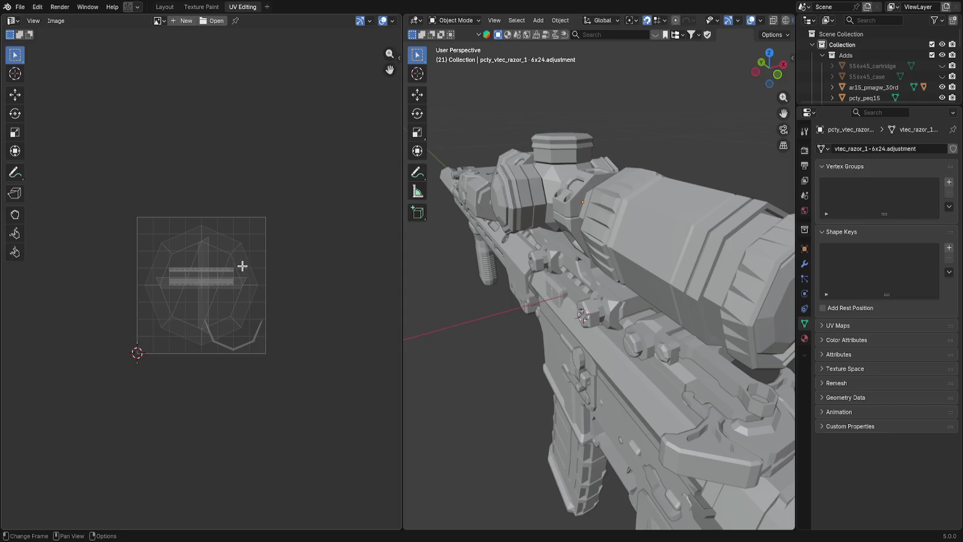
drag(405, 255, 256, 256)
drag(852, 104, 852, 361)
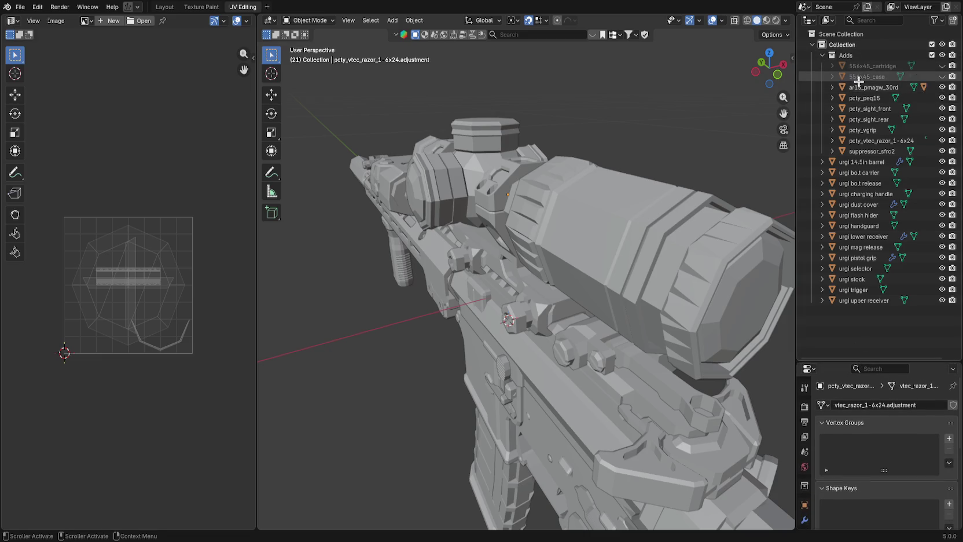
Step through the rifle's attachment objects in the Outliner, from pcty_peq15 to suppressor_sfrc2.
click(877, 98)
click(881, 108)
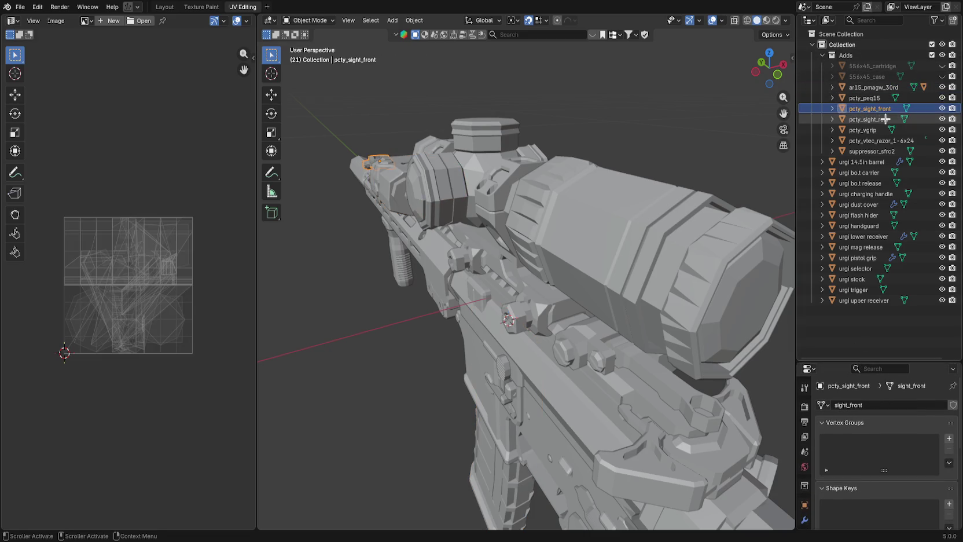
click(883, 119)
click(885, 130)
click(888, 140)
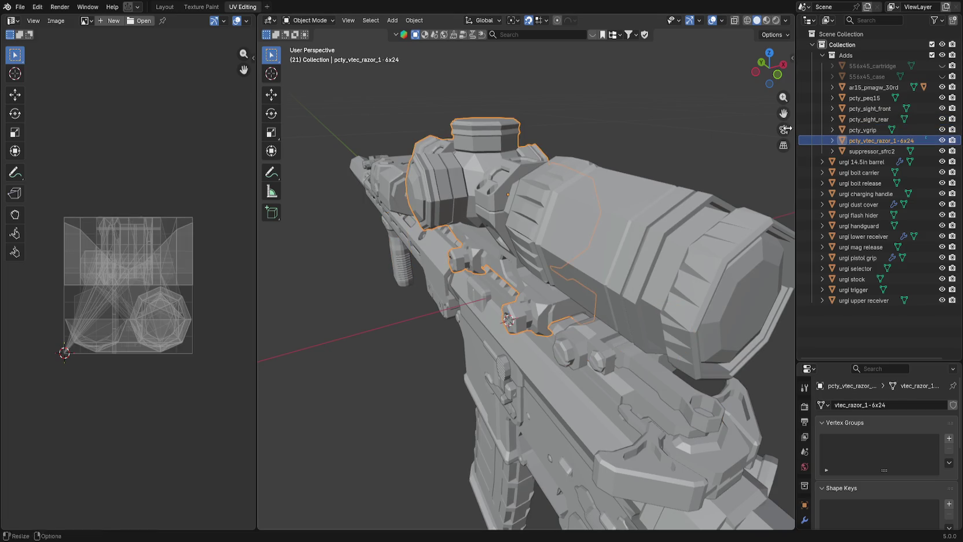
scroll(697, 138, down, 5)
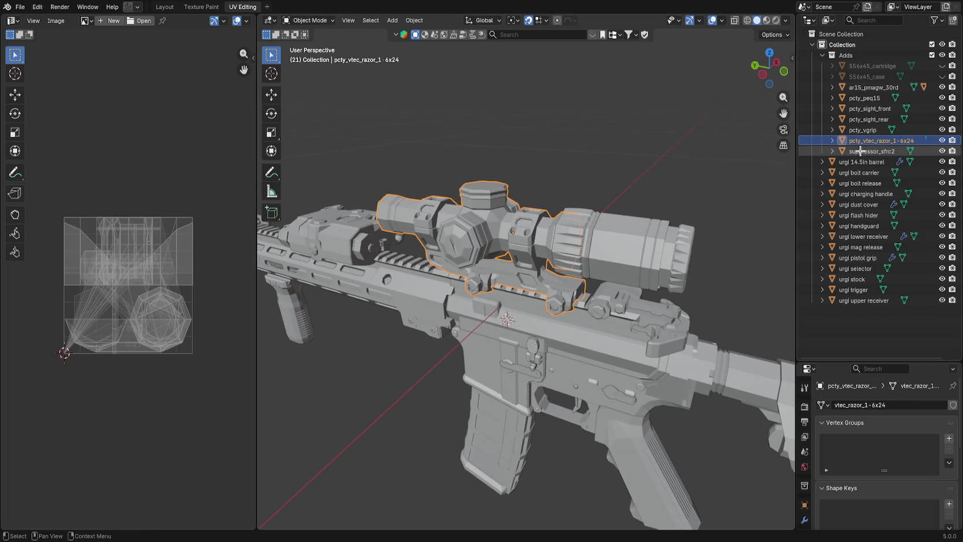
click(861, 151)
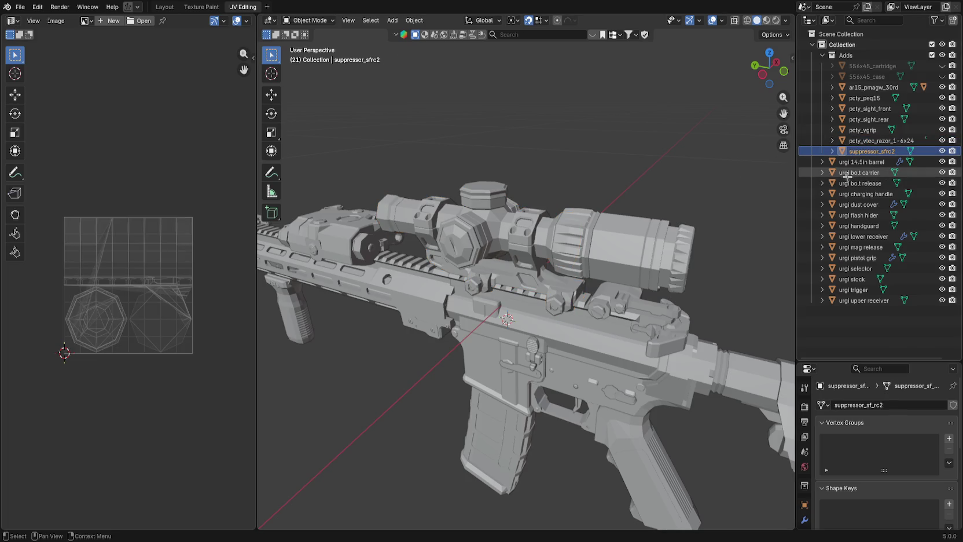
scroll(723, 162, up, 2)
click(880, 141)
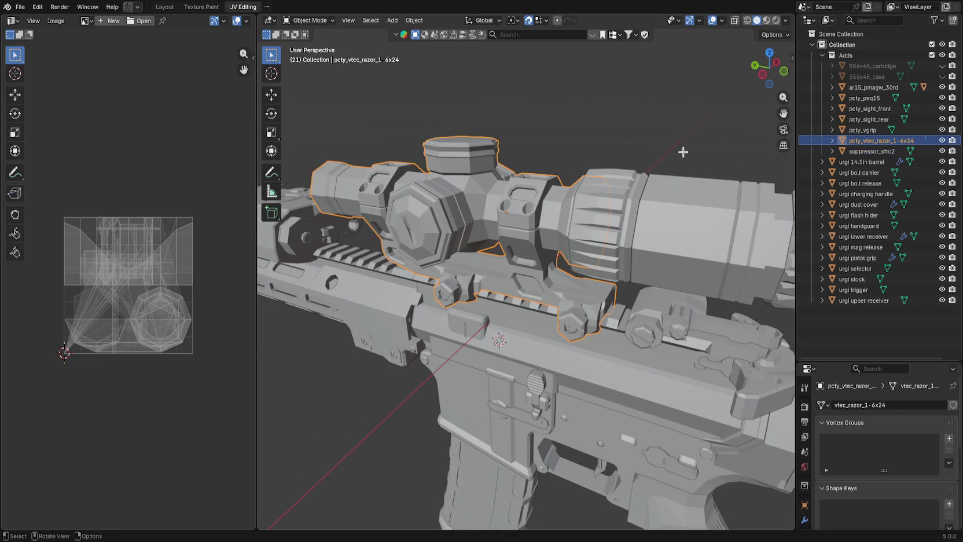
Move the pcty_vtec_razor_1-6x24 scope with its adjustment child out of Adds into Collection.
click(638, 222)
click(831, 140)
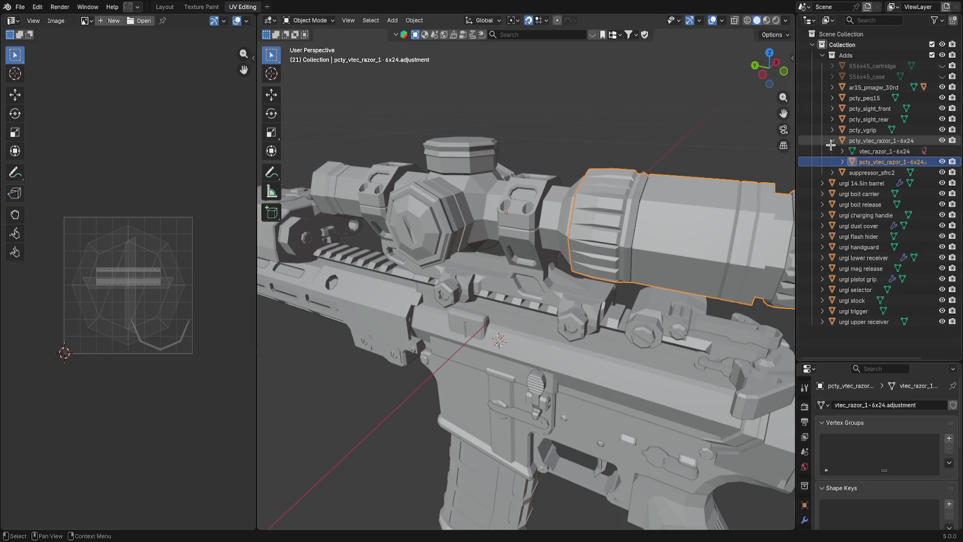
ctrl+click(869, 141)
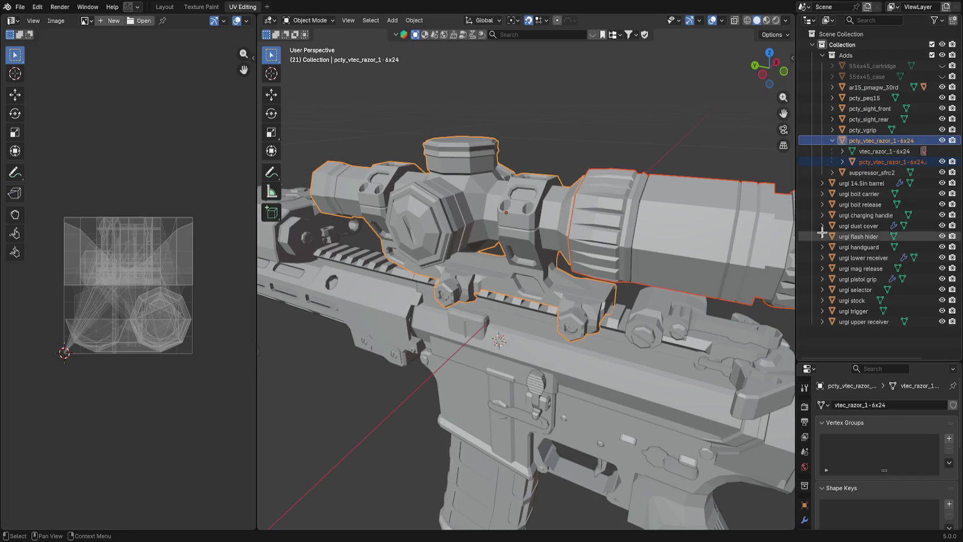
drag(877, 141, 850, 46)
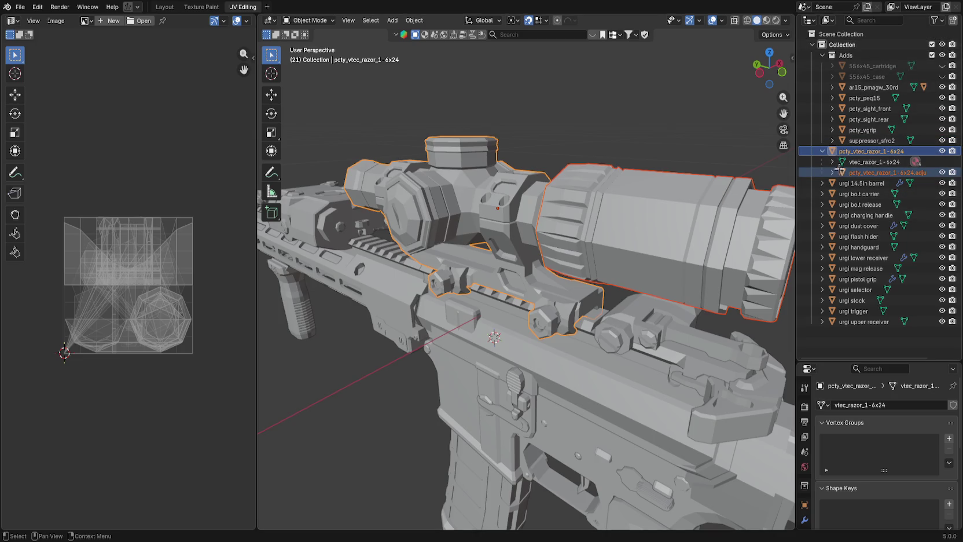
click(861, 170)
key(Left)
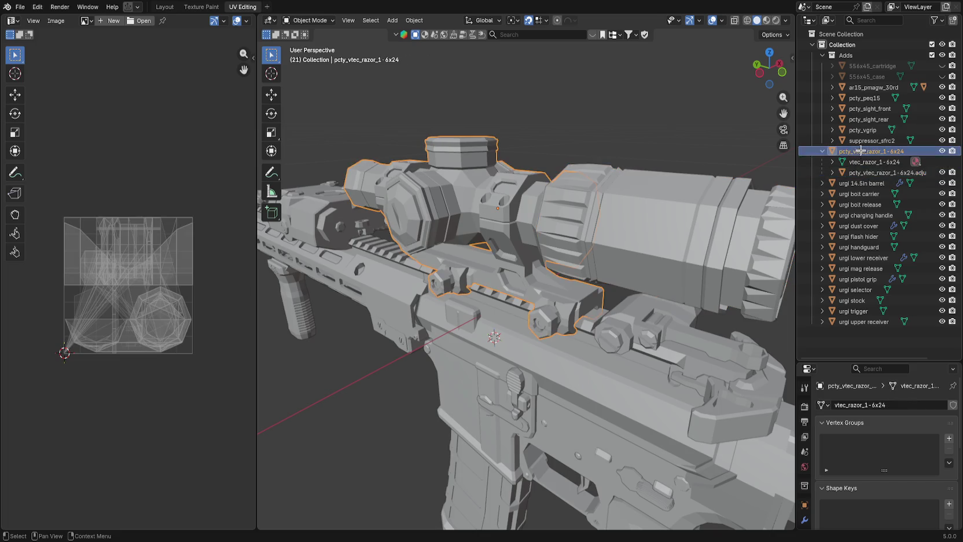
click(863, 174)
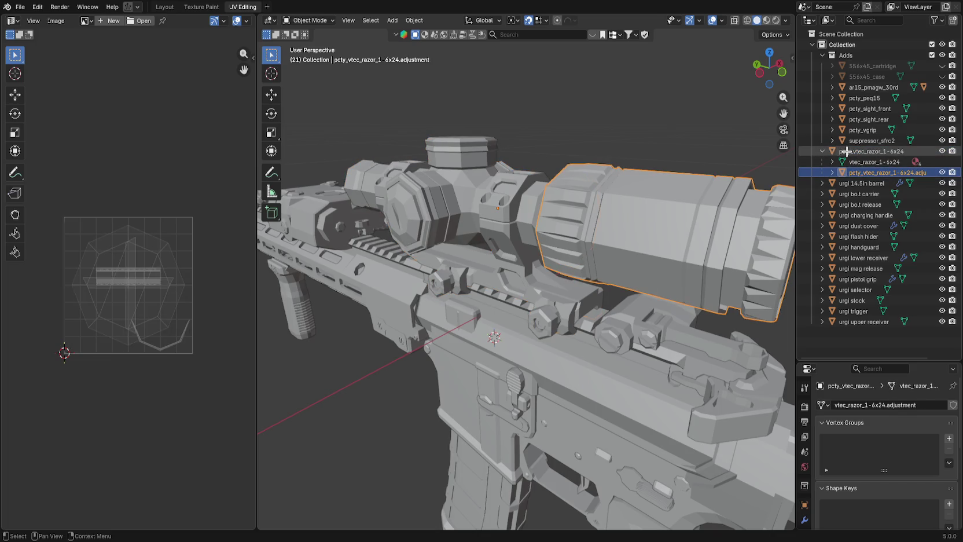
click(844, 151)
Check the magnifier on the rifle in the viewport and save the blend file.
drag(579, 174, 604, 171)
click(674, 258)
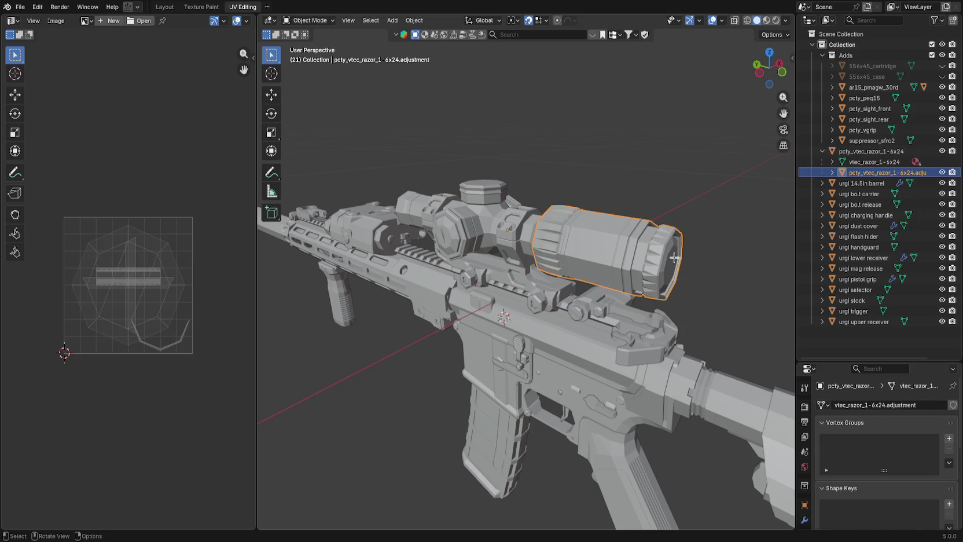
drag(675, 257, 647, 234)
key(ctrl+s)
drag(585, 231, 549, 224)
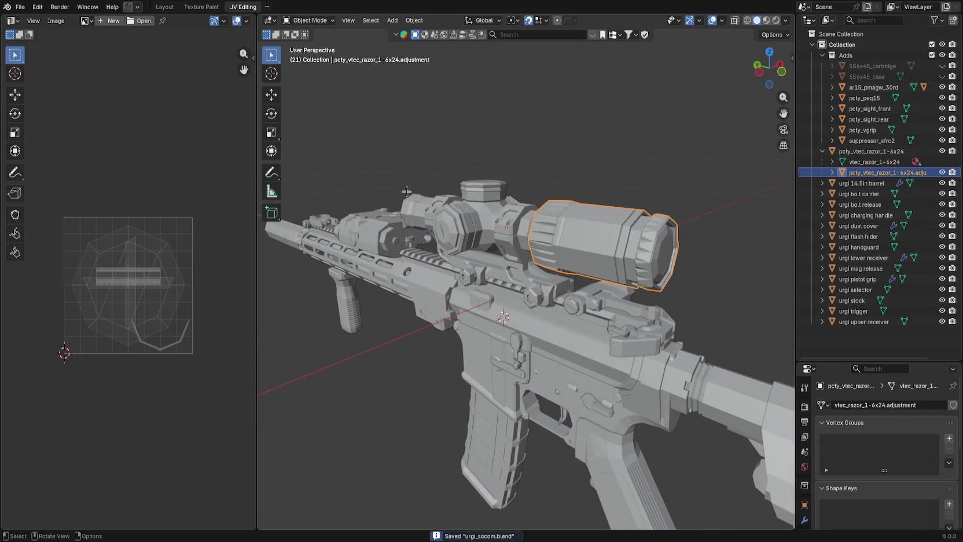
click(21, 7)
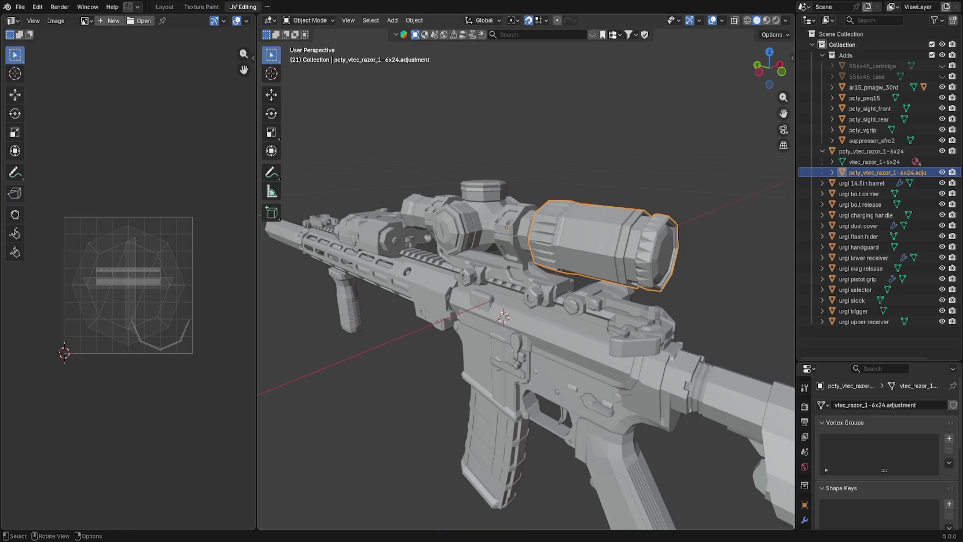
key(alt+Tab)
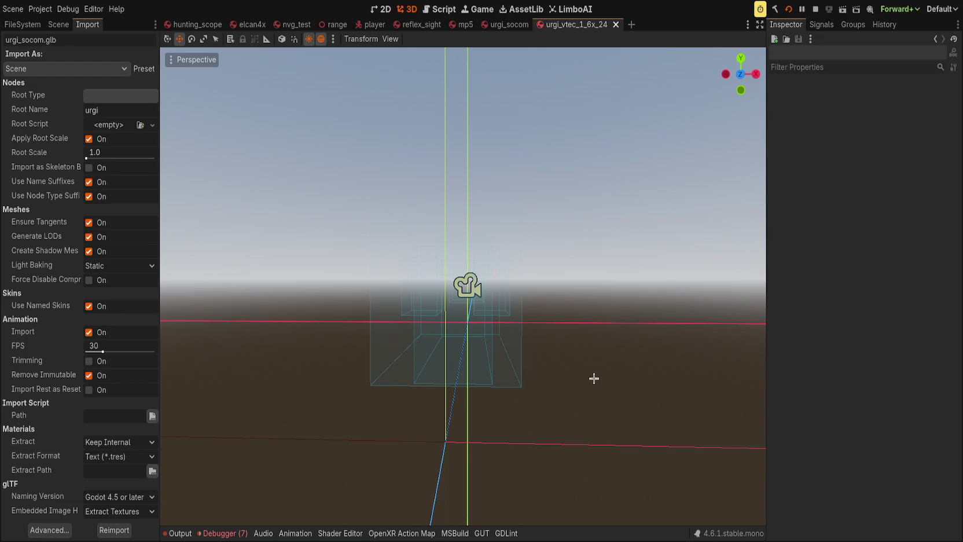
Read the error messages in the Debugger's Output log, then select the scope model in Blender.
click(222, 533)
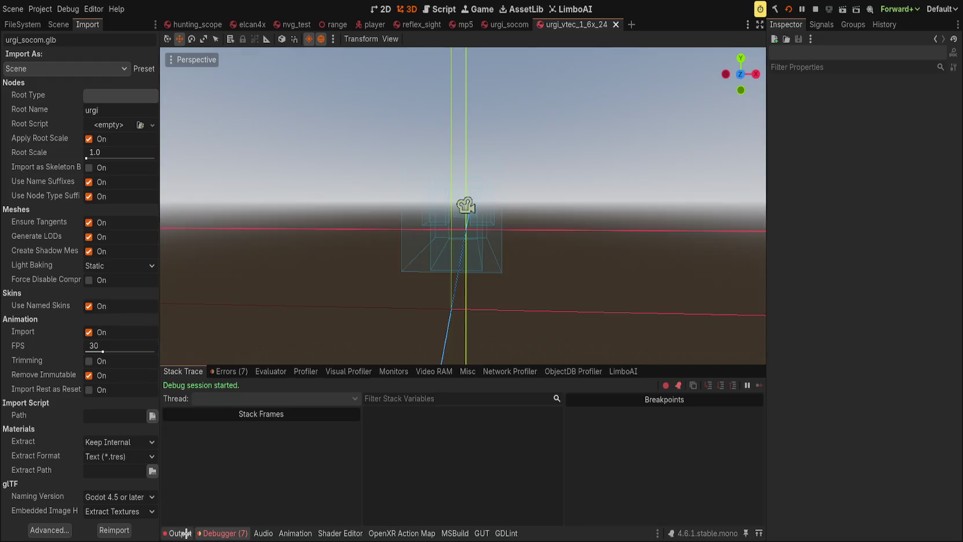
click(181, 533)
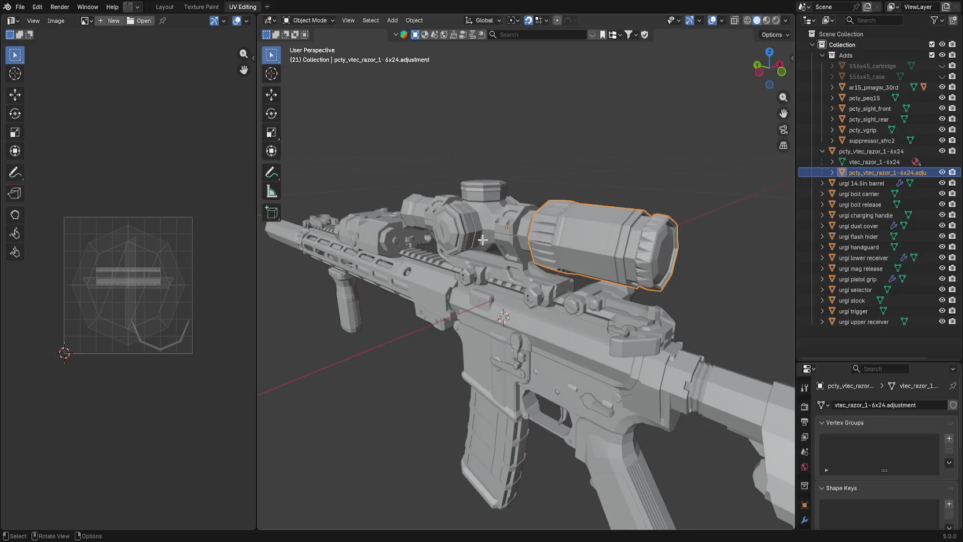
click(482, 235)
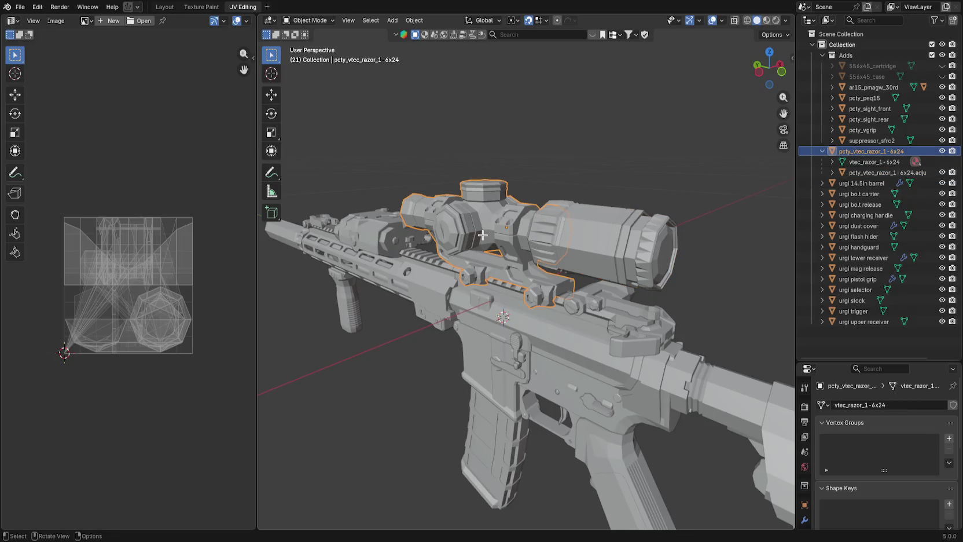
Collapse Adds and select pcty_vtec_razor_1-6x24 through urgi upper receiver for export.
click(816, 172)
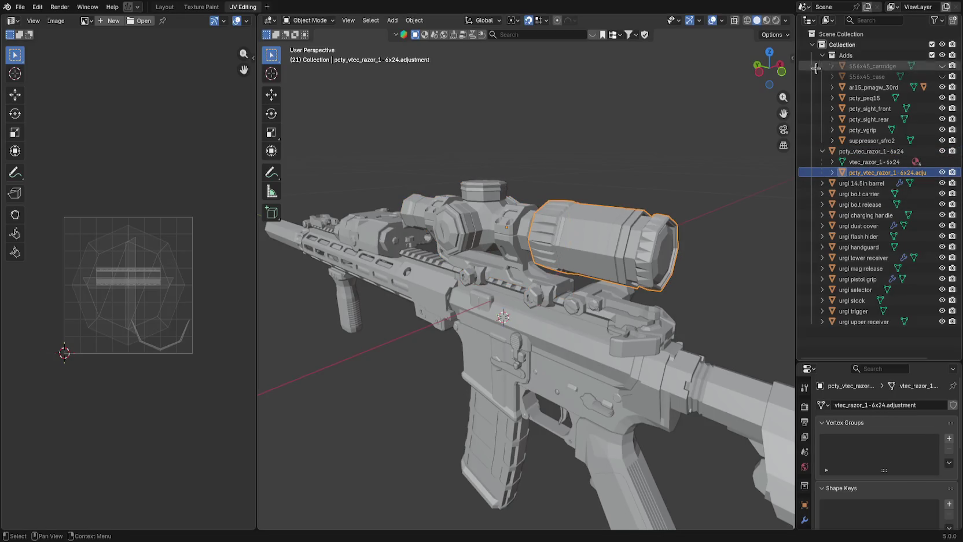
click(822, 55)
click(863, 292)
click(857, 66)
shift+click(859, 235)
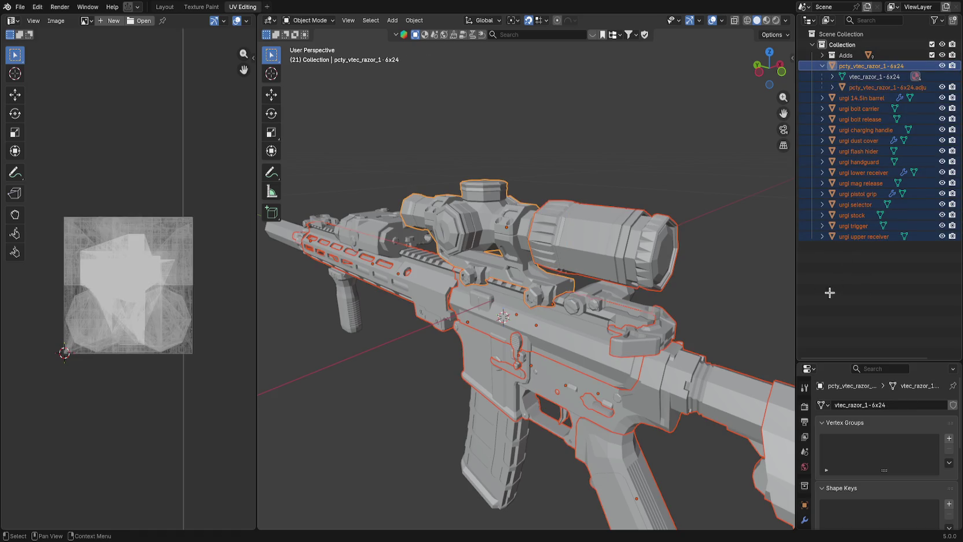
drag(394, 209, 383, 214)
click(20, 7)
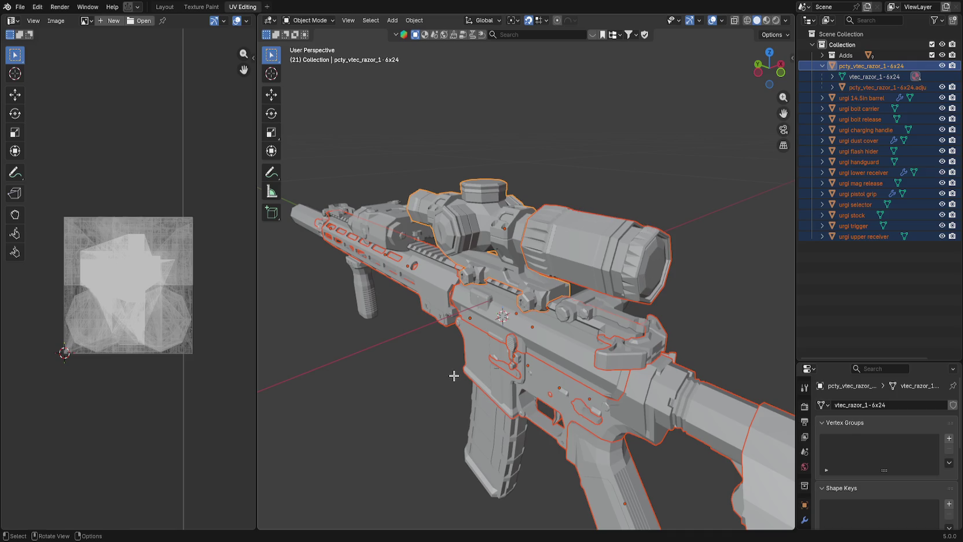
key(alt+Tab)
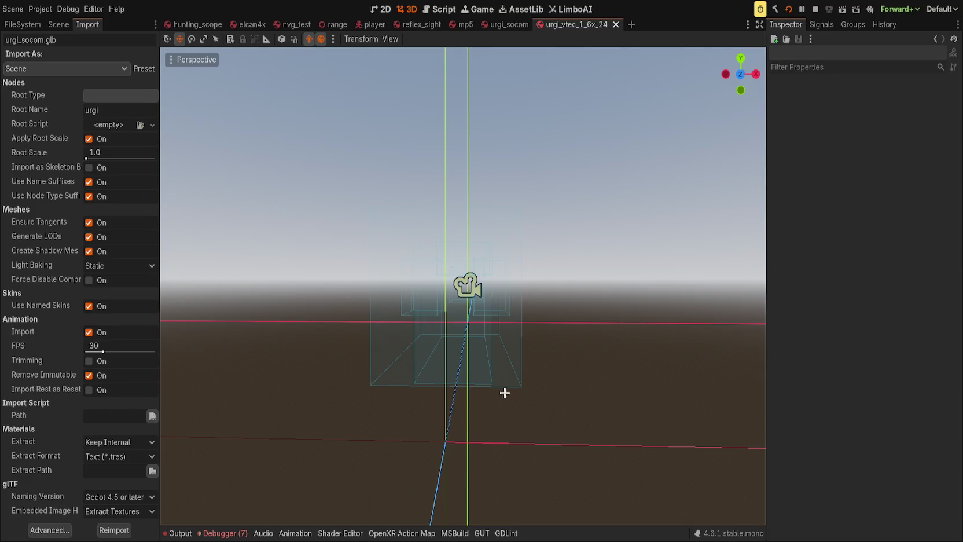
Review the scope scene's node tree and locate urgi_socom.glb in FileSystem, then return to Blender.
click(59, 25)
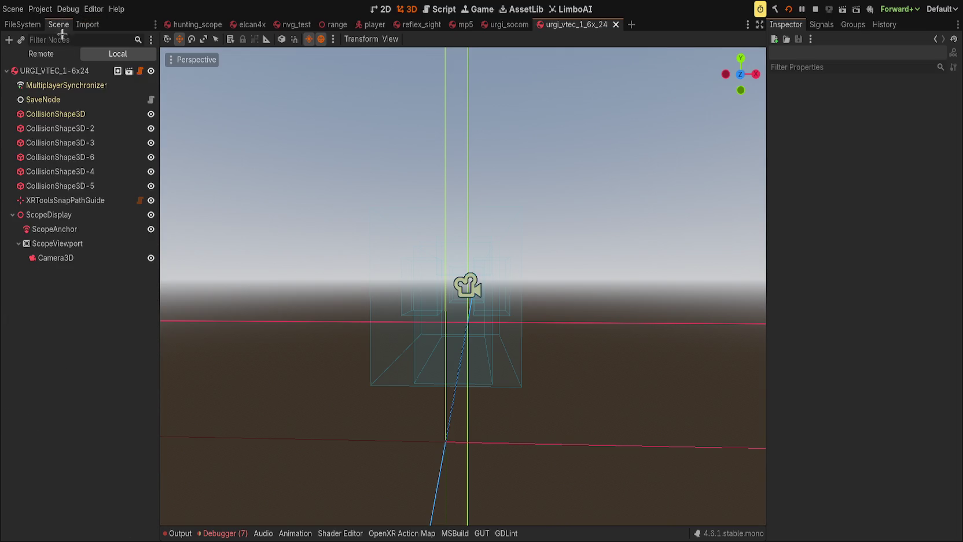
click(22, 25)
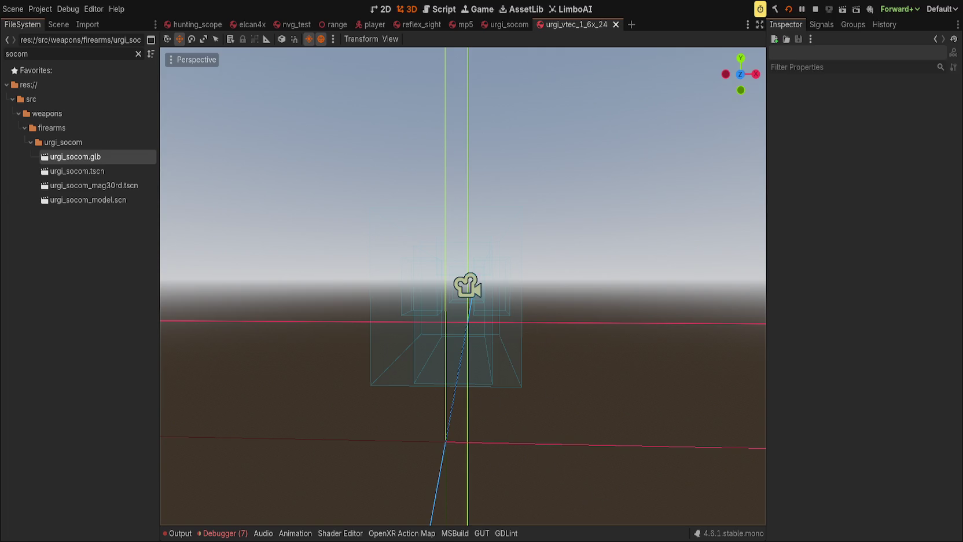
key(alt+Tab)
click(20, 7)
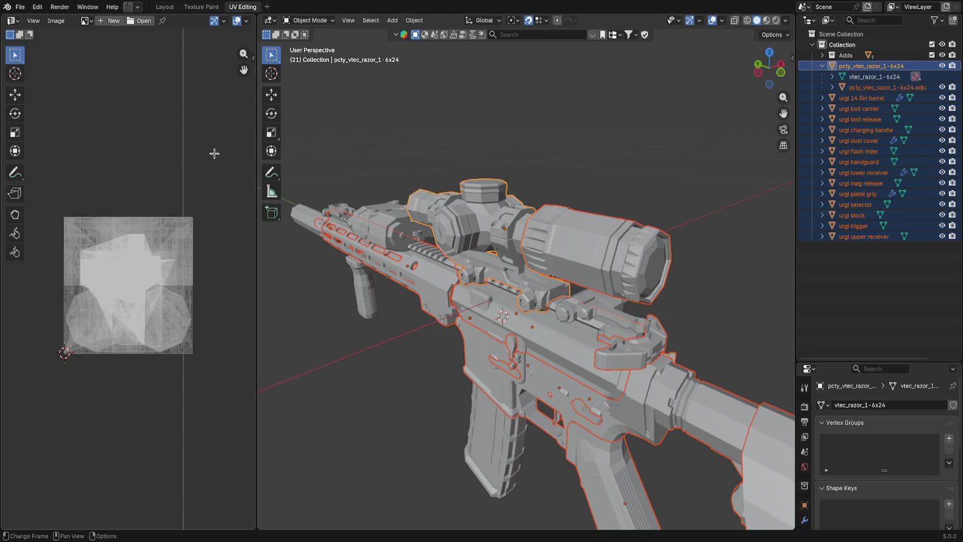
Save urgi_socom.blend and export the selected parts as glTF 2.0.
key(ctrl+s)
click(19, 7)
mouse_move(52, 173)
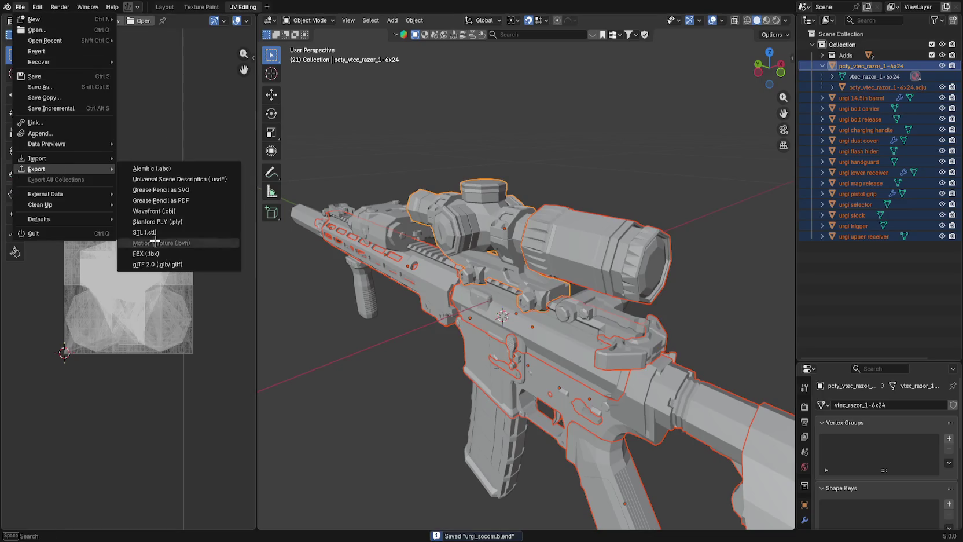
click(174, 266)
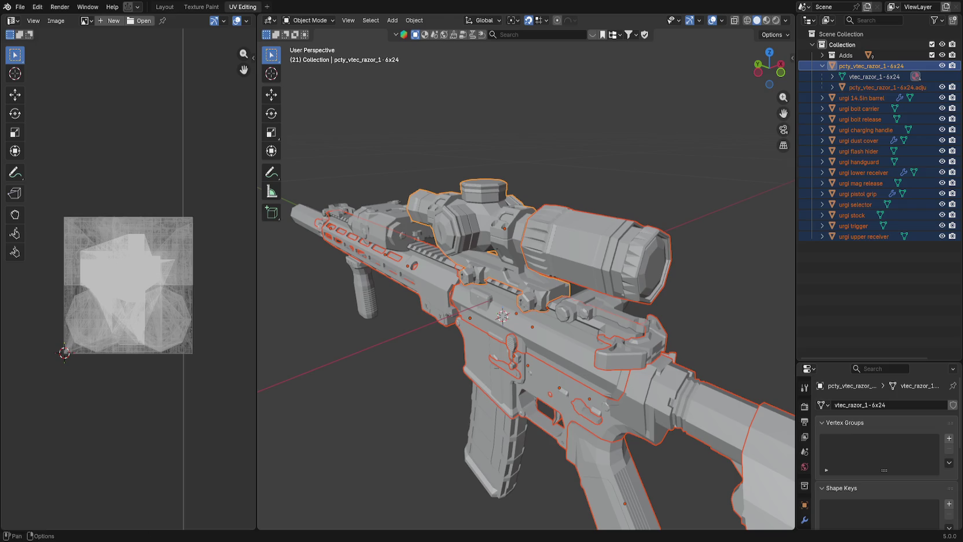
key(alt+Tab)
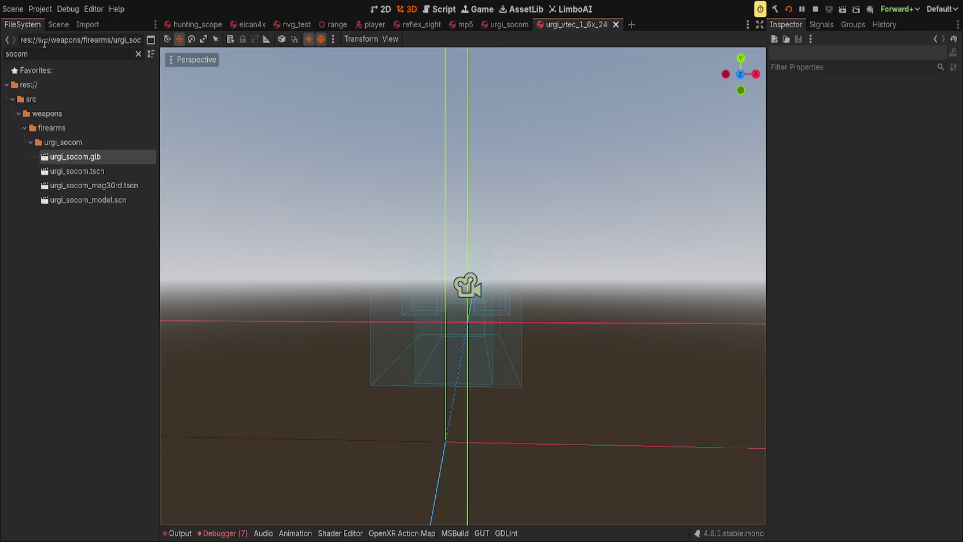
Reimport urgi_socom.glb from its import settings and return to the Scene node tree.
click(87, 25)
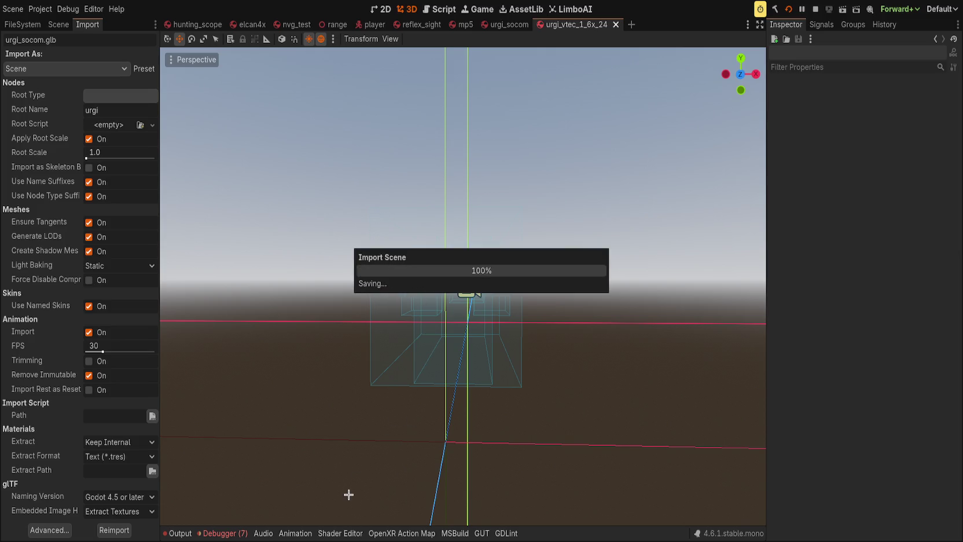
click(60, 25)
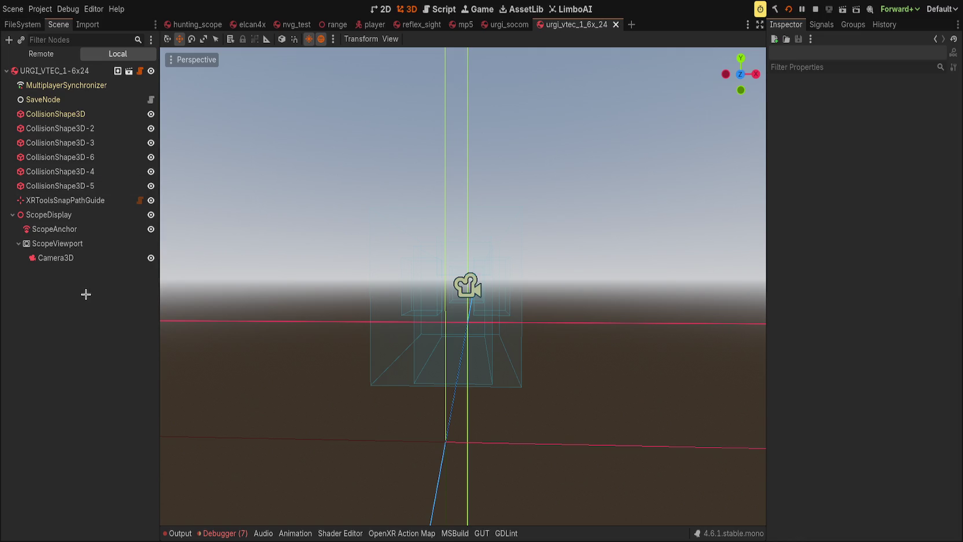
Paste nested mesh nodes, rename the outer one Front and remove the leftover Node3D.
key(ctrl+v)
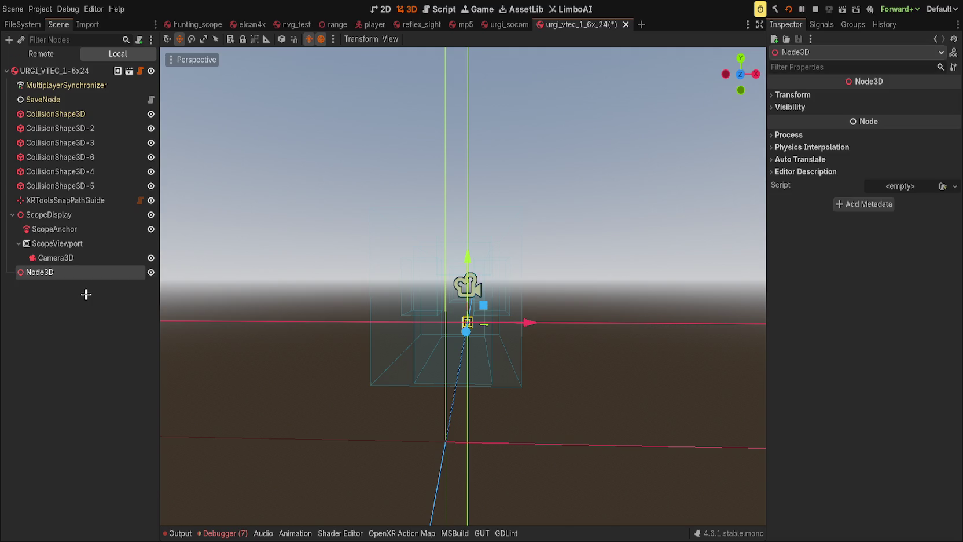
key(ctrl+v)
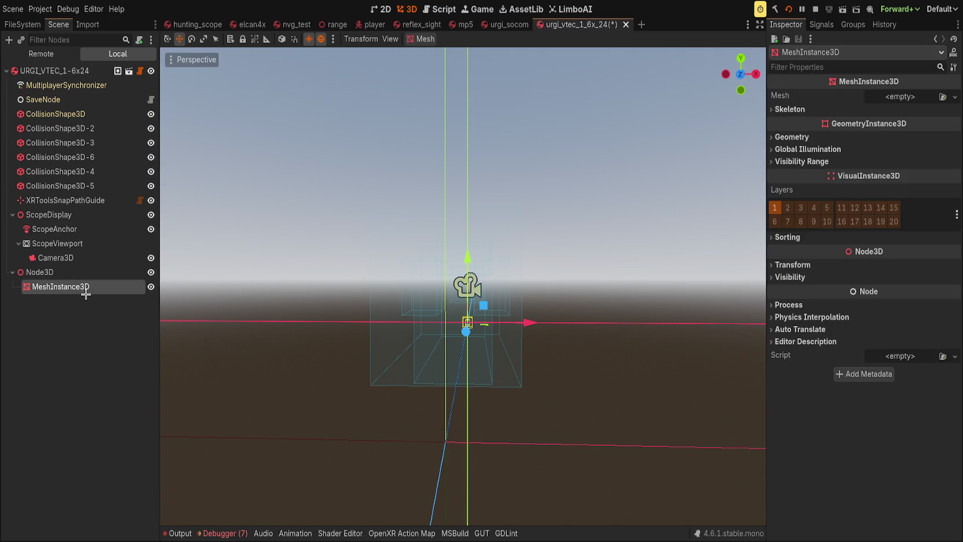
key(ctrl+v)
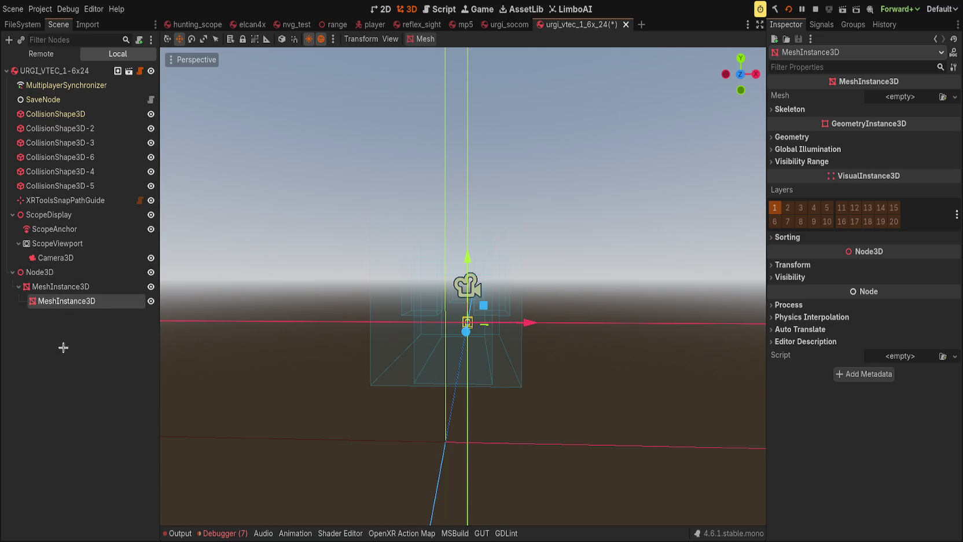
click(54, 286)
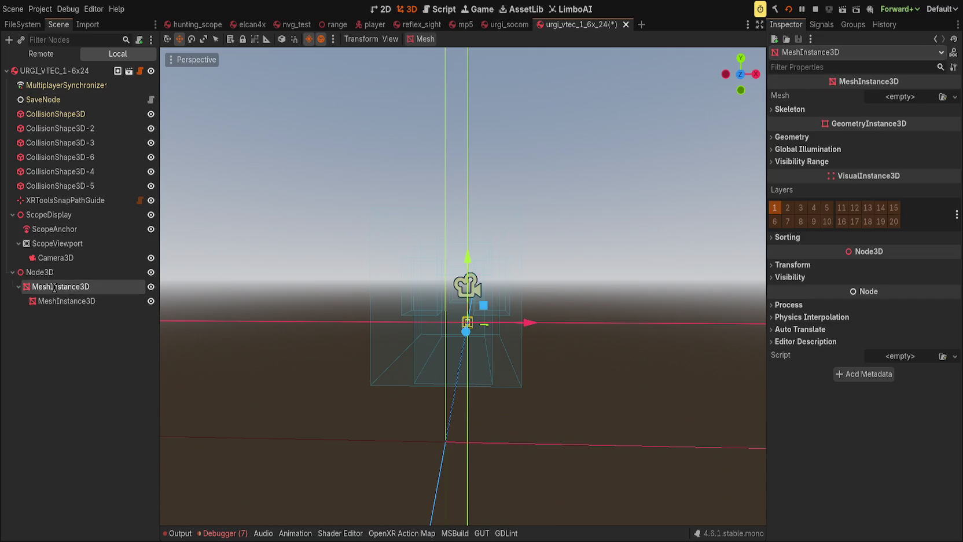
text(Front)
key(Return)
drag(38, 287, 45, 270)
click(57, 301)
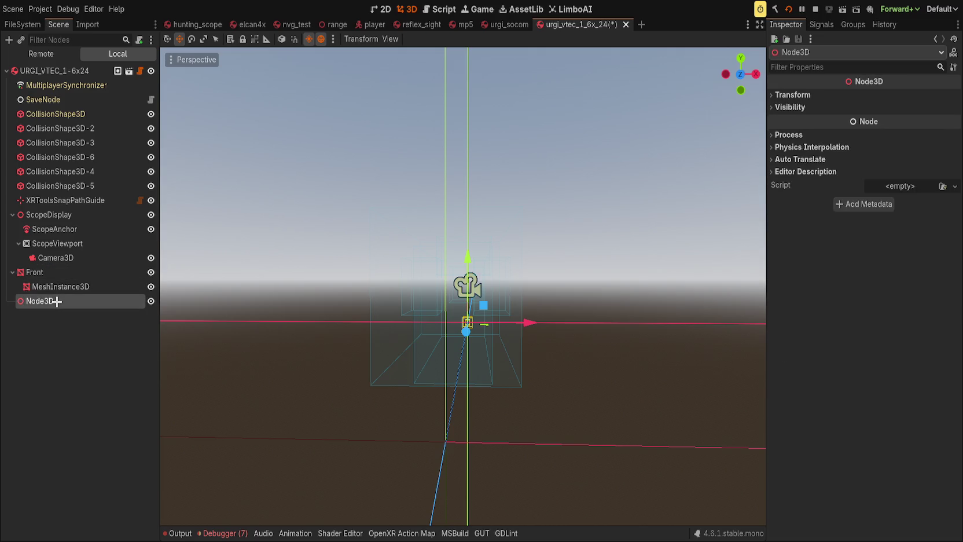
key(Delete)
Rename the child mesh Rear and give Front and Rear their reimported urgi_socom meshes.
click(31, 287)
key(F2)
text(Rear)
key(Return)
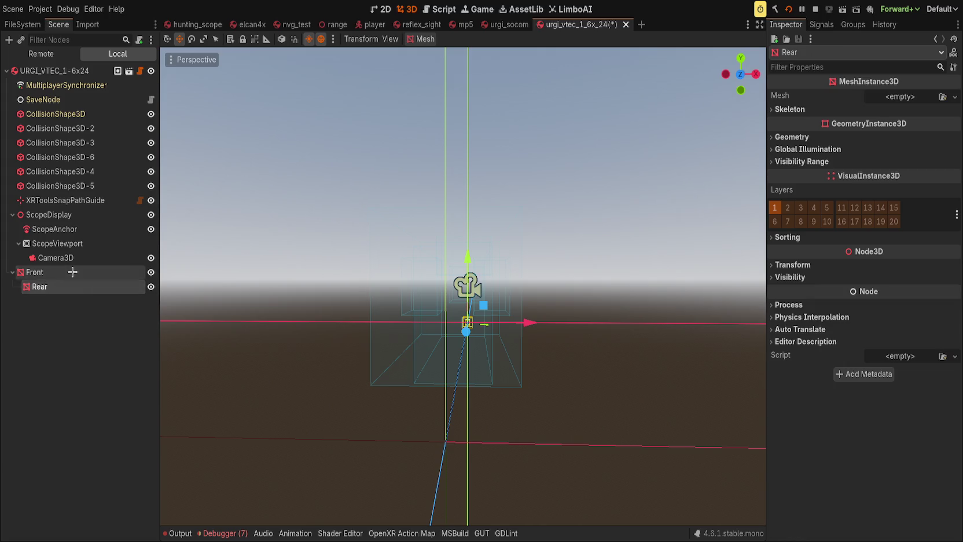
click(73, 271)
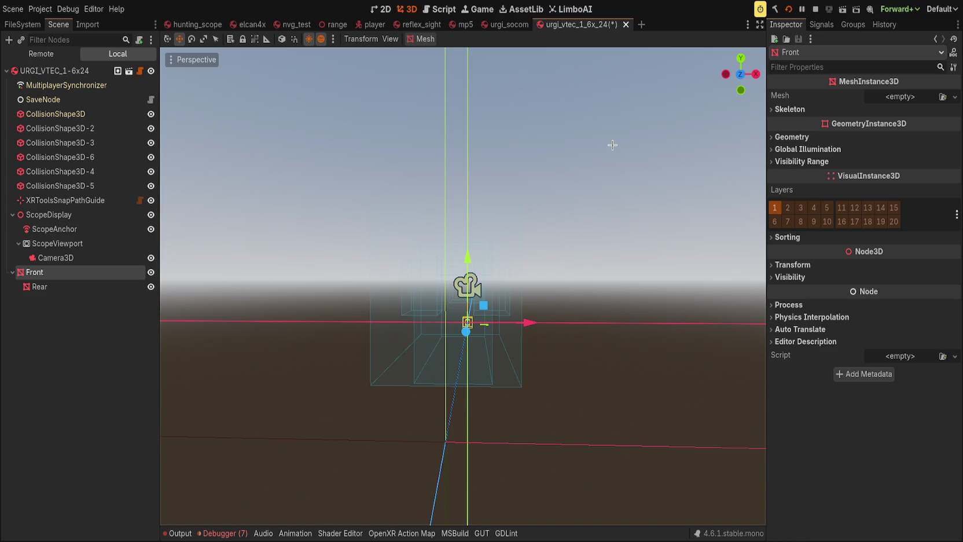
key(ctrl+z)
click(101, 287)
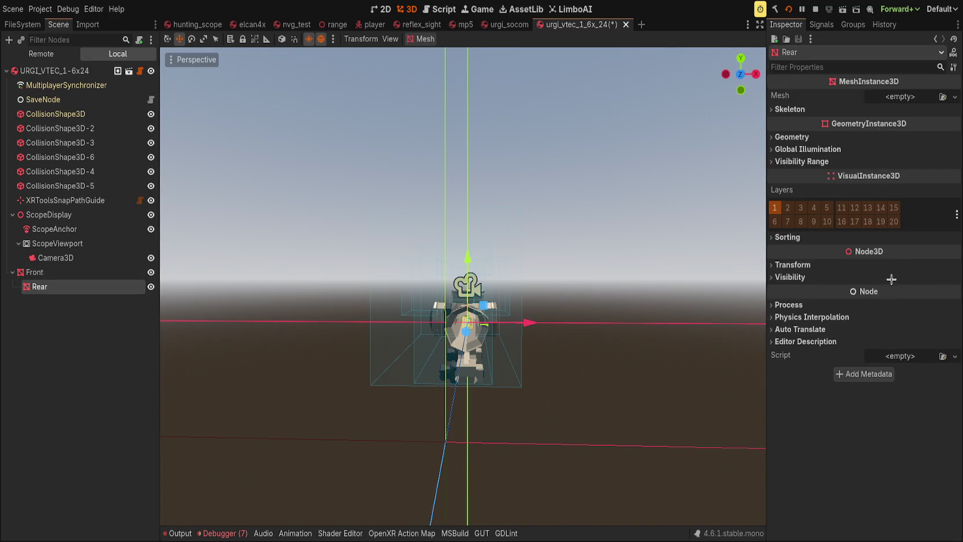
key(ctrl+z)
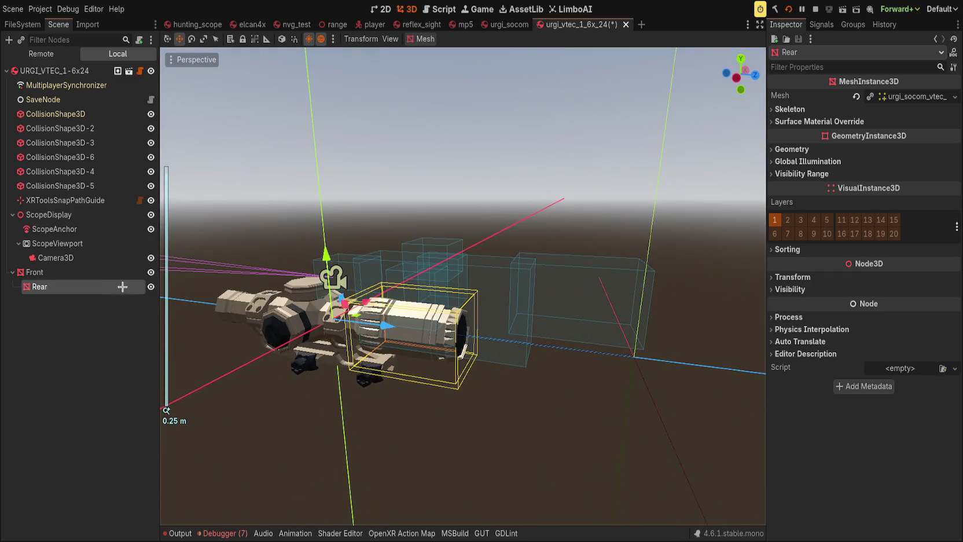
Slide the scope over the collision boxes and shift XRToolsSnapPathGuide along it.
click(73, 271)
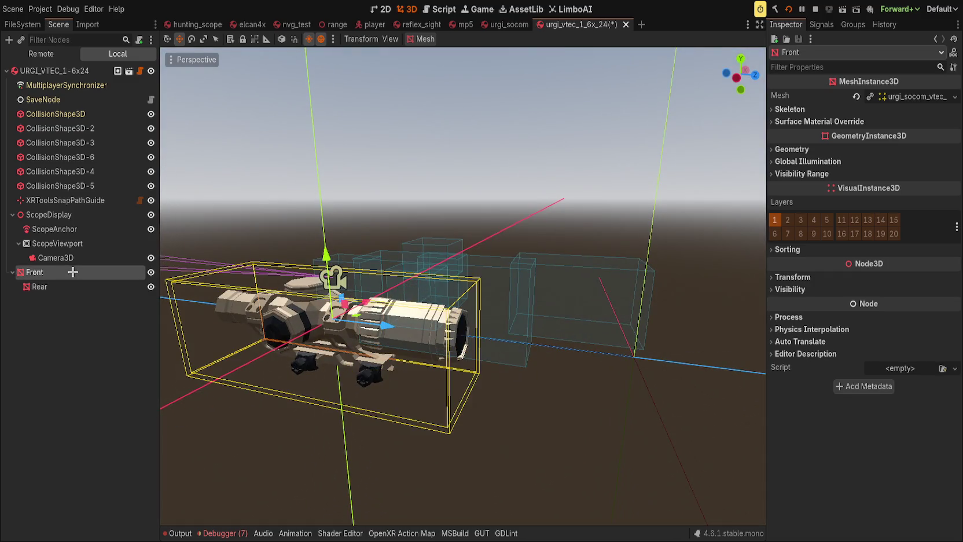
click(737, 74)
mouse_move(321, 320)
mouse_down()
mouse_move(497, 219)
mouse_move(462, 265)
mouse_move(414, 266)
mouse_move(571, 260)
mouse_move(347, 261)
mouse_move(361, 260)
mouse_up()
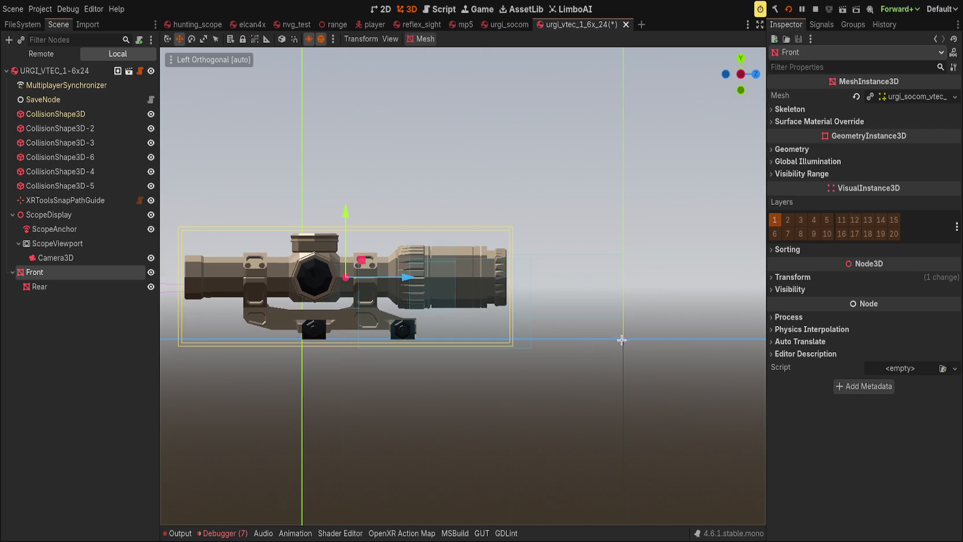
click(79, 200)
drag(683, 338, 475, 345)
click(493, 406)
mouse_move(493, 406)
mouse_down()
mouse_move(466, 307)
mouse_move(494, 344)
mouse_up()
Move all six collision shapes along X and up to fit the scope.
click(86, 186)
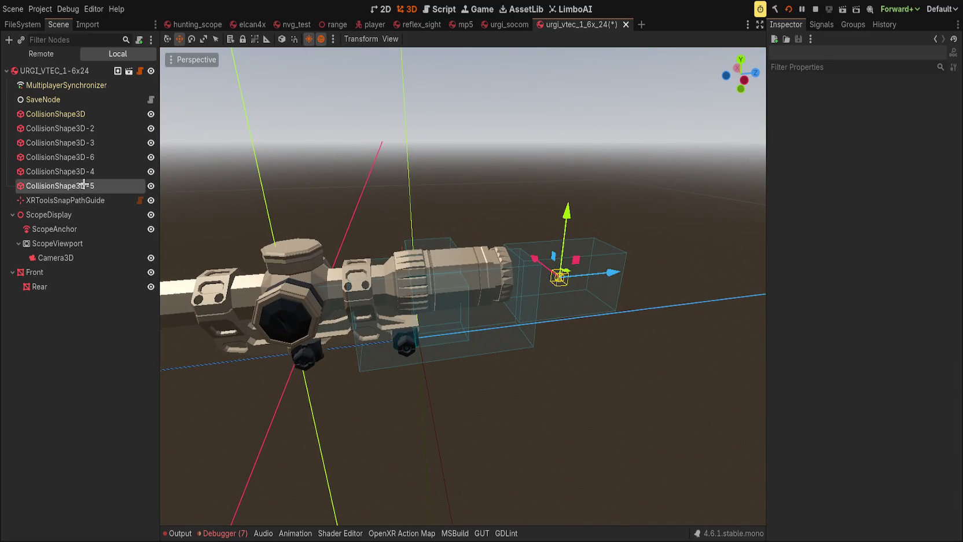
shift+click(85, 114)
drag(498, 283, 362, 283)
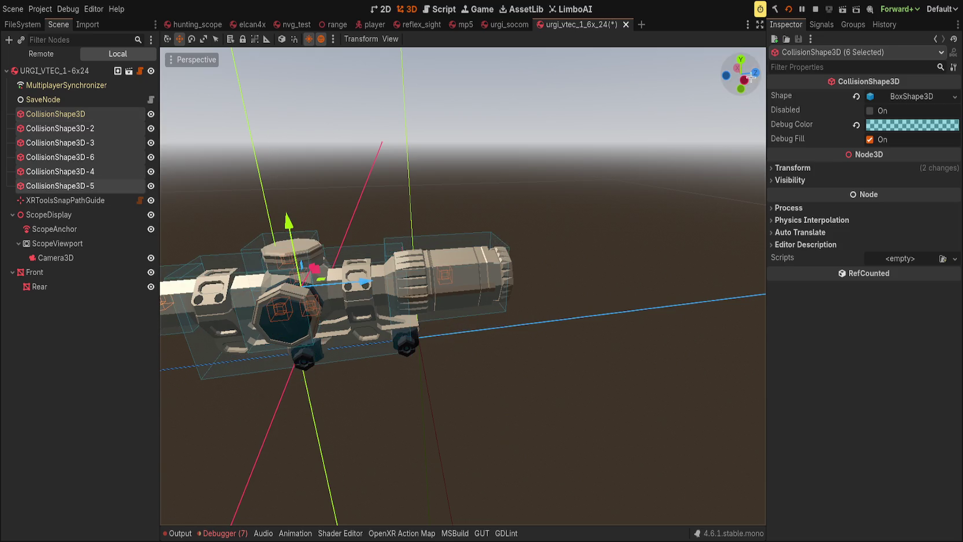
click(746, 79)
mouse_move(335, 260)
mouse_down()
mouse_move(342, 262)
mouse_move(318, 157)
mouse_move(327, 189)
mouse_move(313, 187)
mouse_up()
scroll(340, 259, up, 2)
click(311, 295)
Select Rear, save the scope scene, and rotate its lens mesh preview to a front view.
mouse_move(311, 301)
mouse_down()
mouse_move(291, 313)
mouse_move(313, 347)
mouse_move(319, 264)
mouse_up()
scroll(322, 290, up, 2)
click(423, 357)
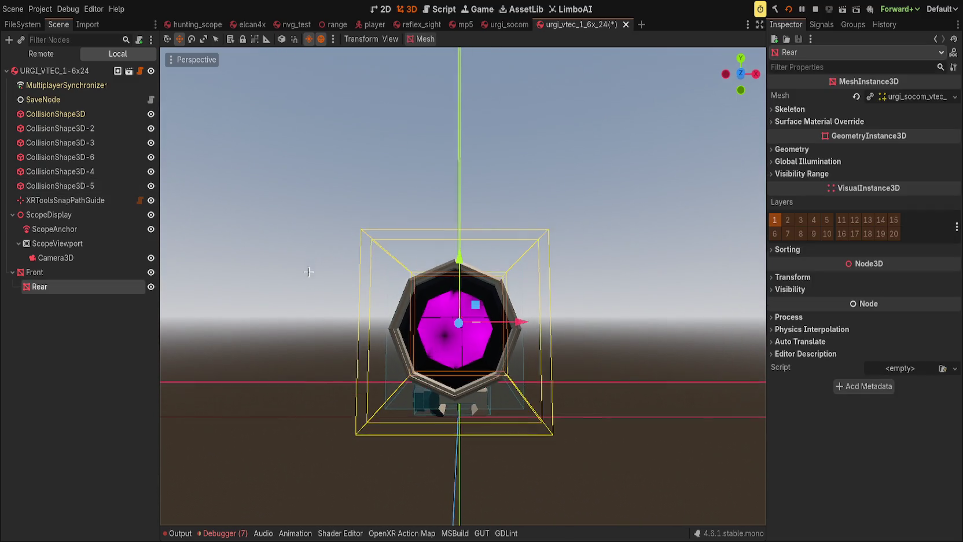
key(ctrl+s)
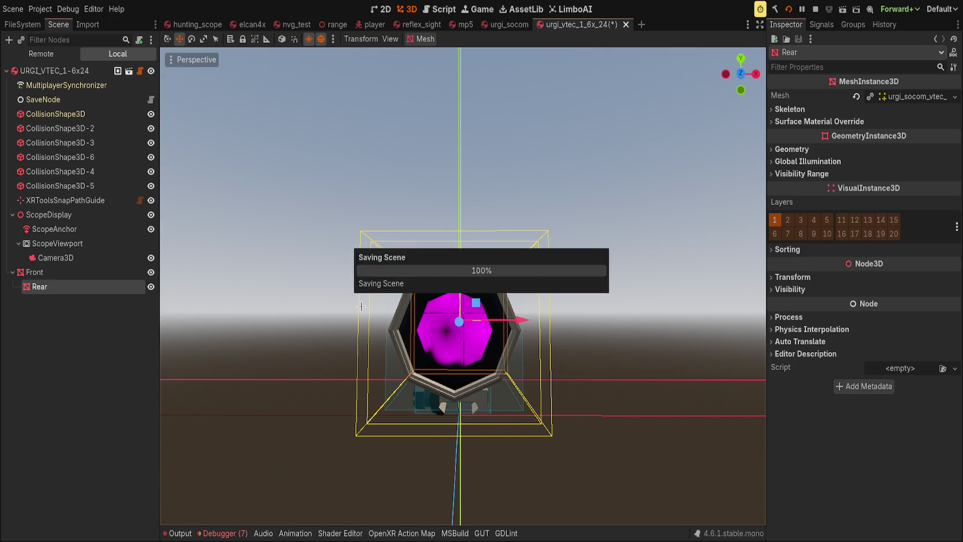
click(906, 96)
mouse_move(882, 185)
mouse_down()
mouse_move(885, 127)
mouse_move(872, 165)
mouse_move(864, 150)
mouse_move(856, 187)
mouse_up()
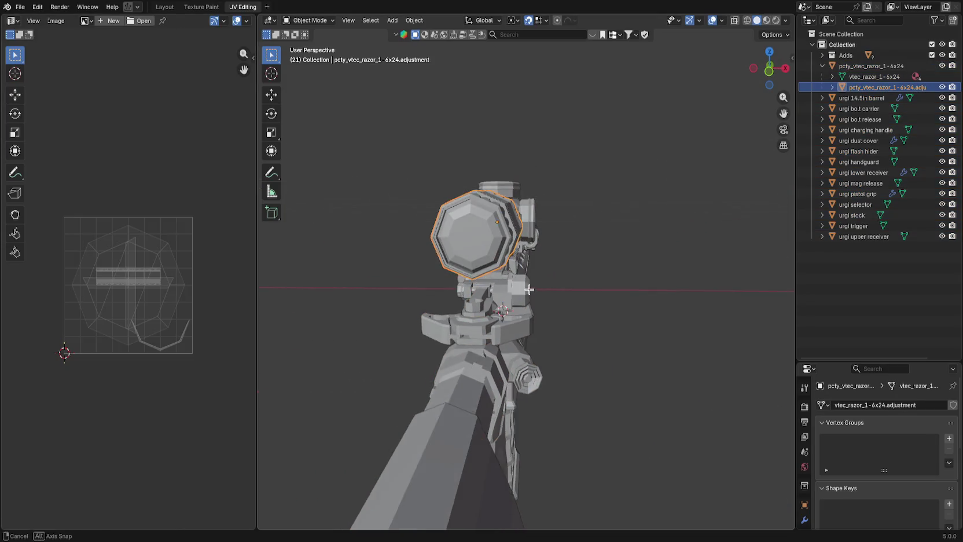
In Edit Mode, select the lens's outer and inner face loops plus its three inner faces.
scroll(462, 229, up, 3)
drag(461, 229, 476, 219)
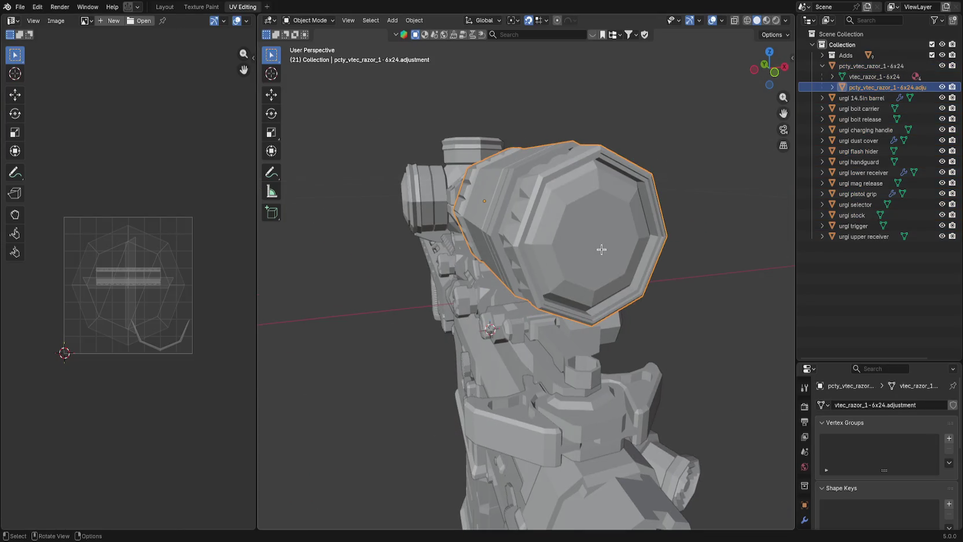
key(Tab)
drag(589, 246, 577, 241)
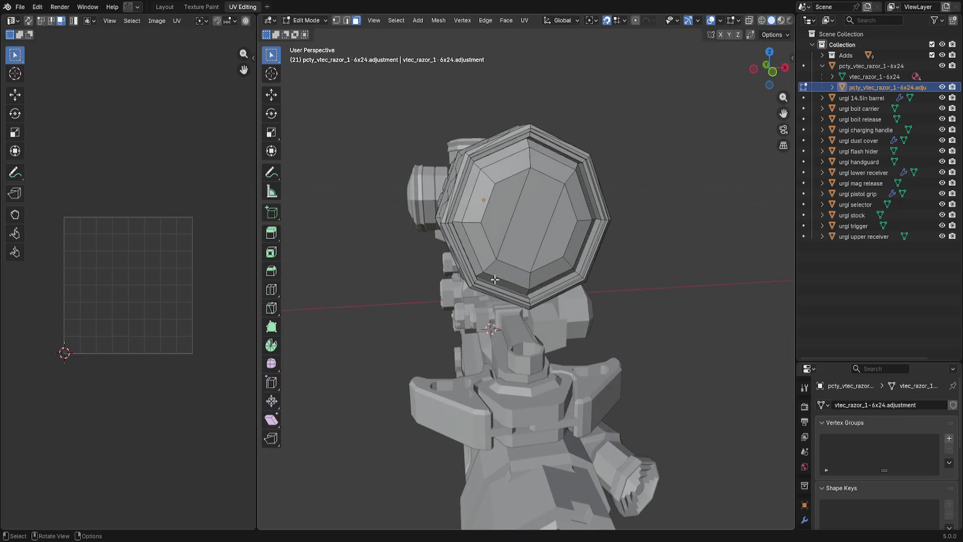
scroll(533, 257, up, 5)
scroll(497, 272, down, 5)
drag(460, 281, 434, 298)
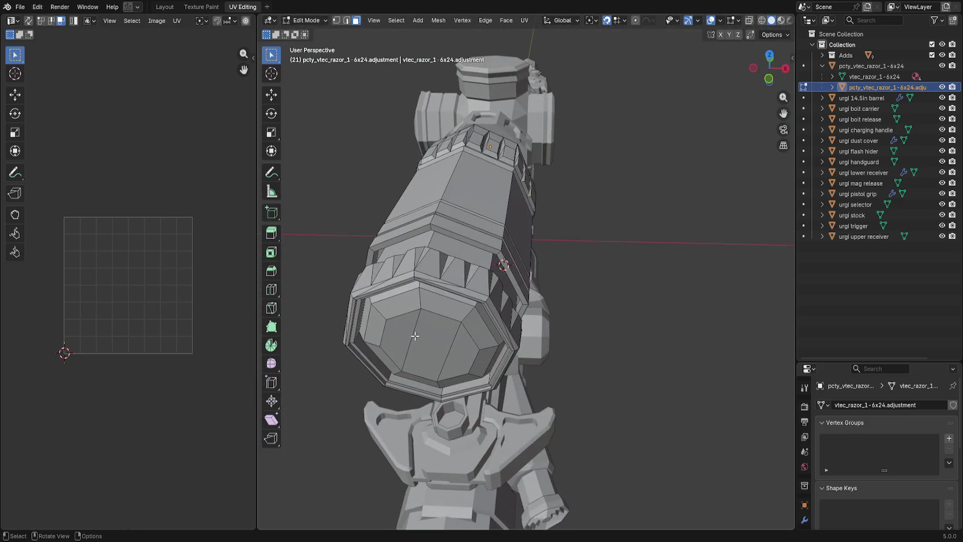
scroll(430, 301, up, 3)
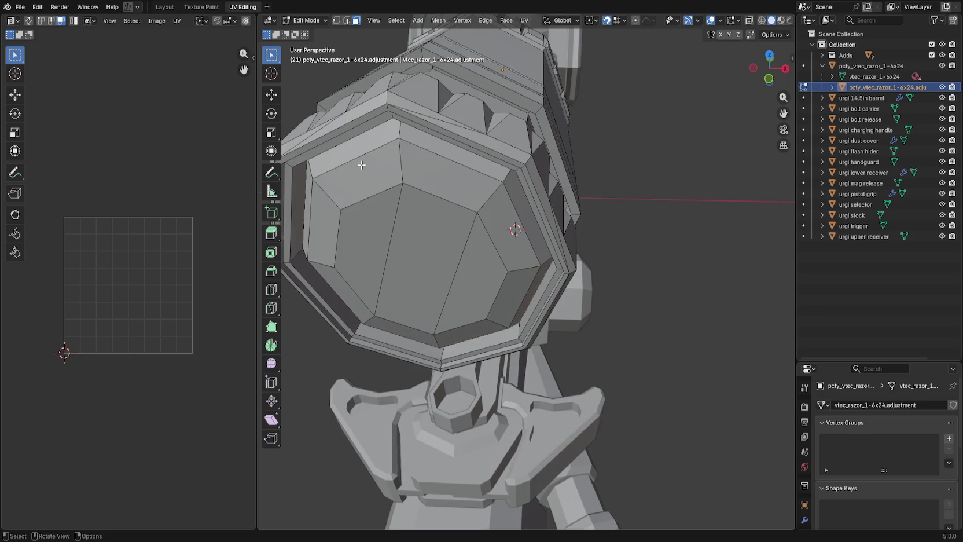
alt+click(313, 168)
alt+shift+click(325, 189)
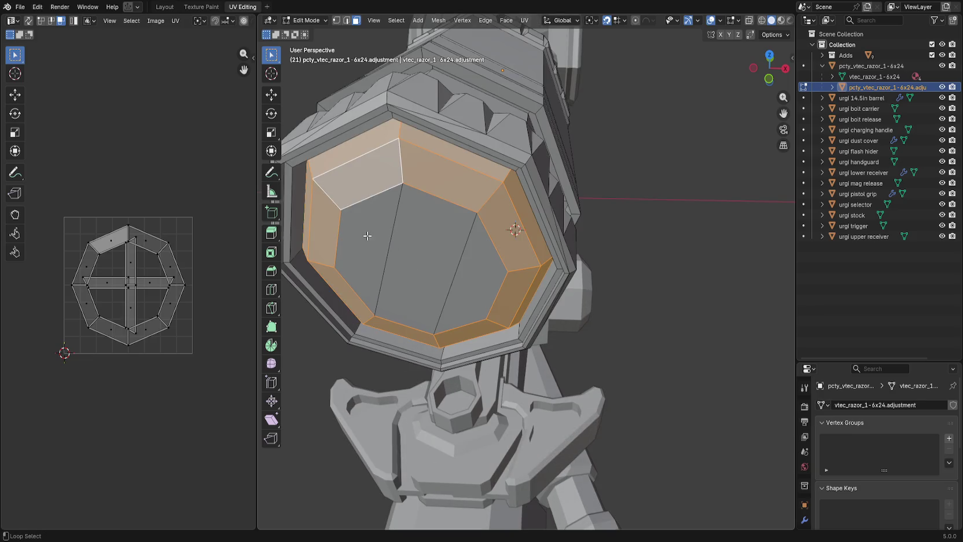
shift+click(349, 230)
shift+click(423, 242)
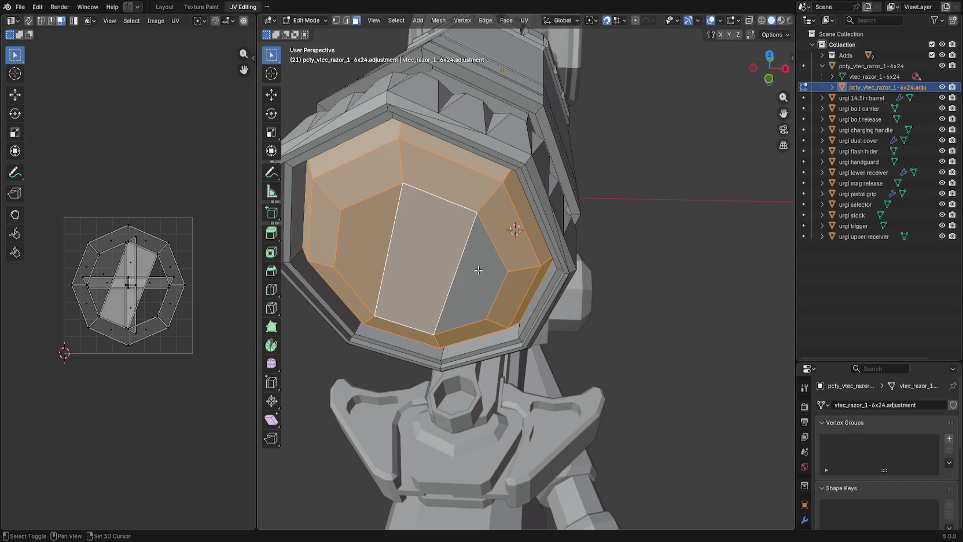
shift+click(478, 271)
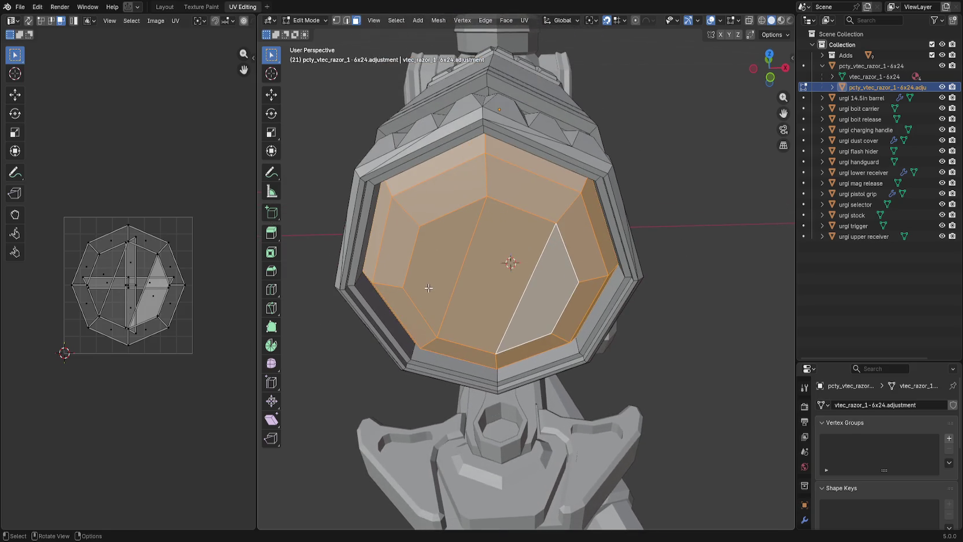
scroll(428, 287, down, 5)
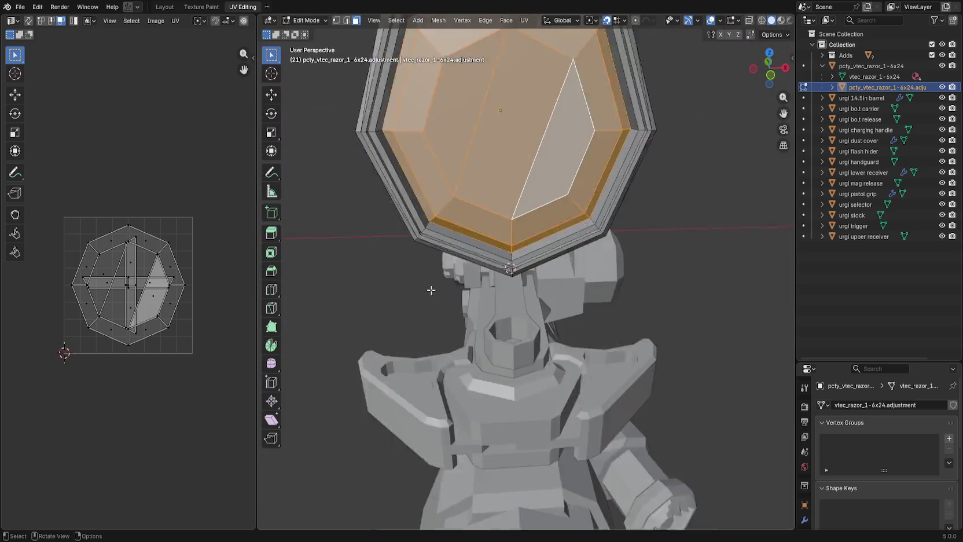
key(KP_Decimal)
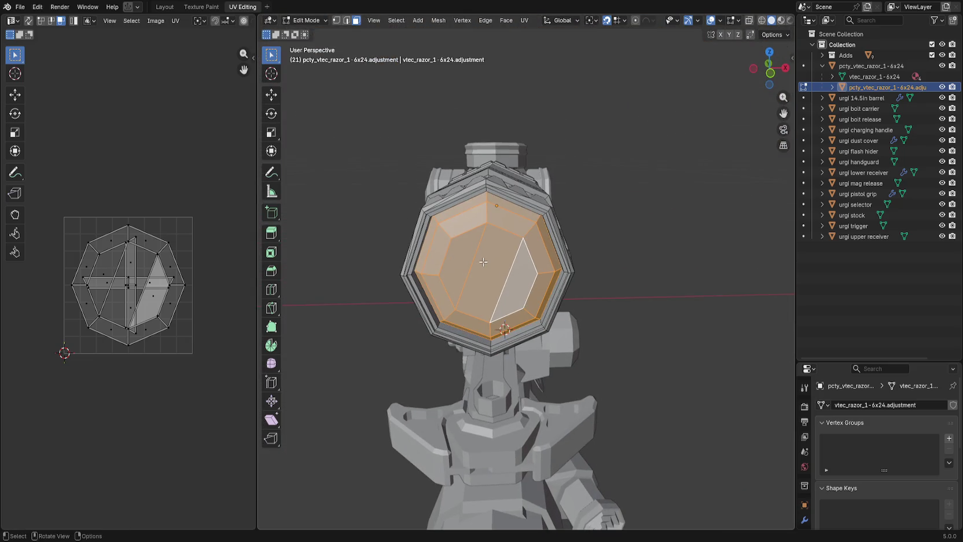
Apply Smart UV Project to the selected lens faces and save urgi_socom.blend.
click(524, 20)
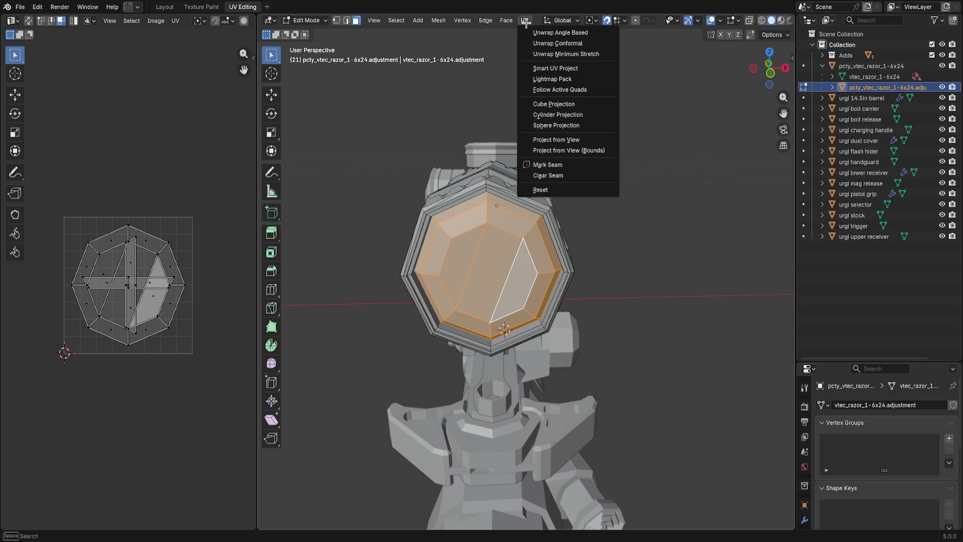
click(578, 67)
click(572, 172)
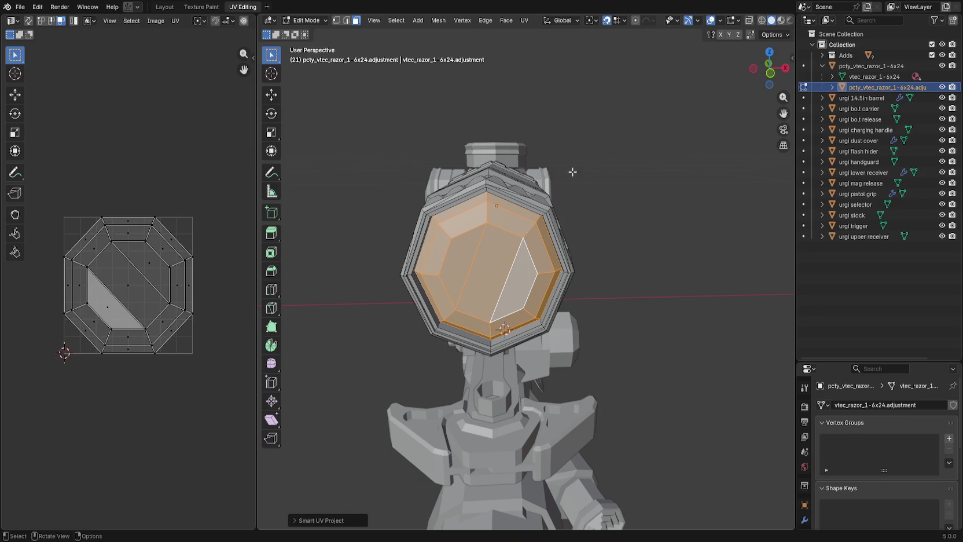
click(609, 187)
key(ctrl+s)
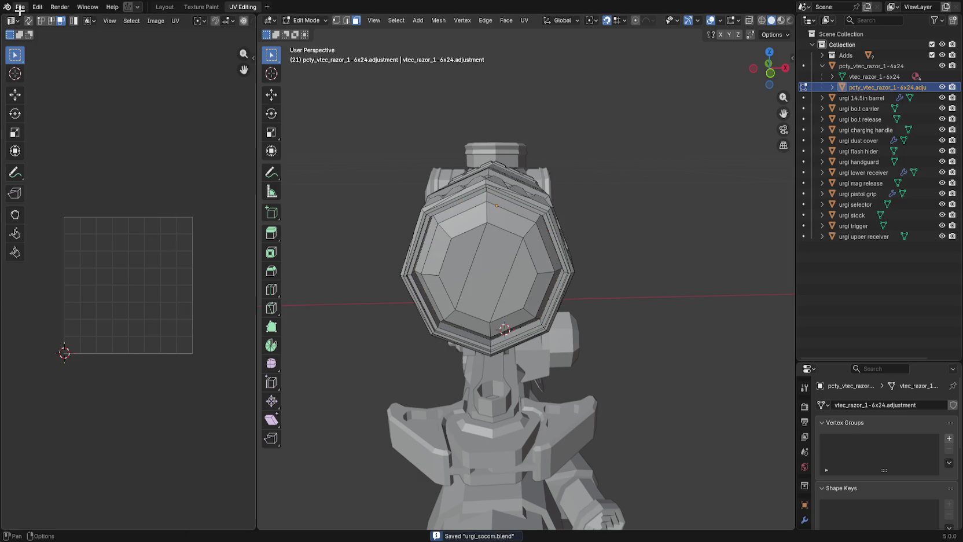
click(20, 8)
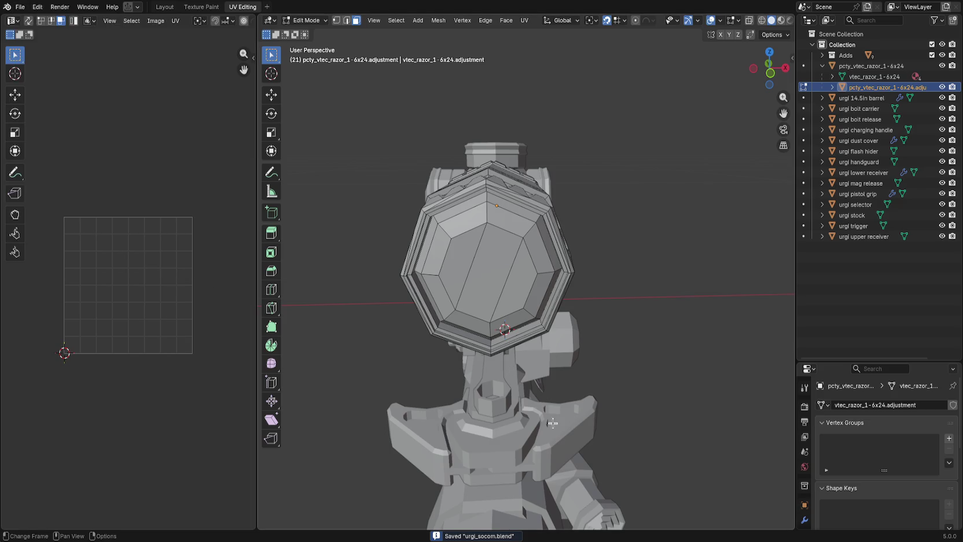
click(495, 296)
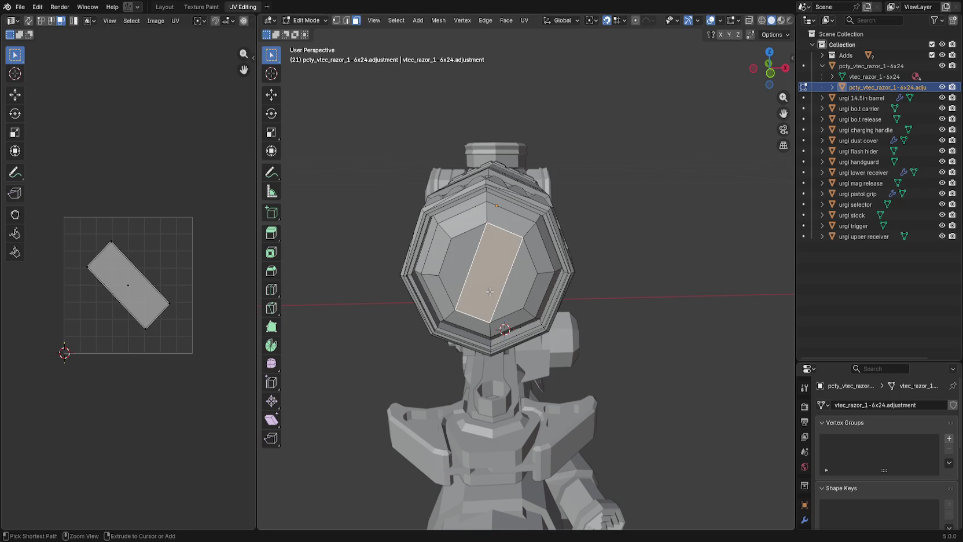
Duplicate the central lens face, push it inward, then undo the inward push.
key(g)
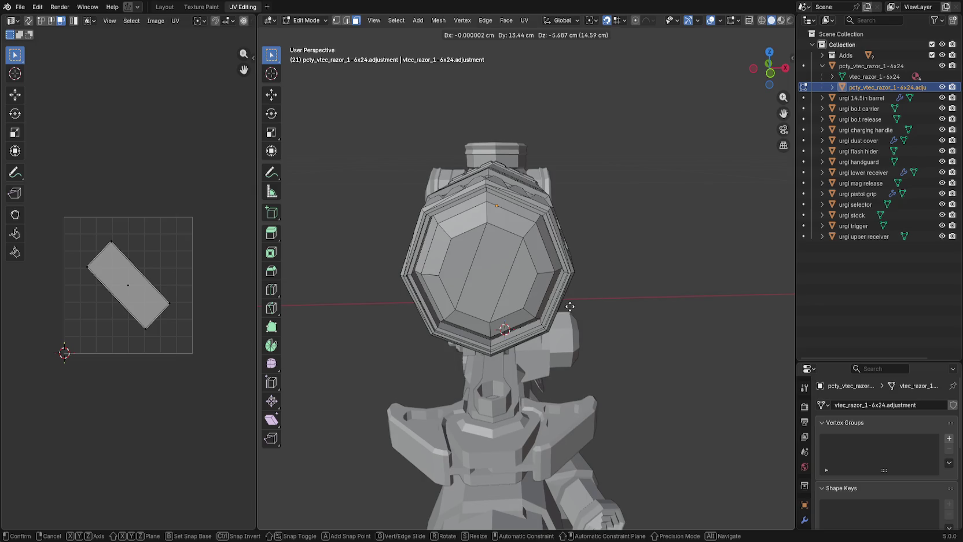
right_click(561, 301)
key(g)
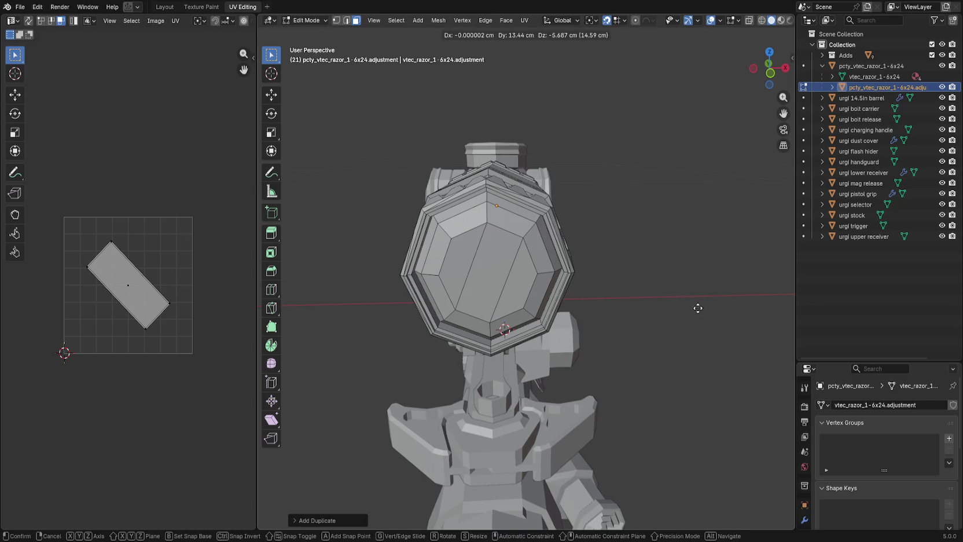
right_click(602, 325)
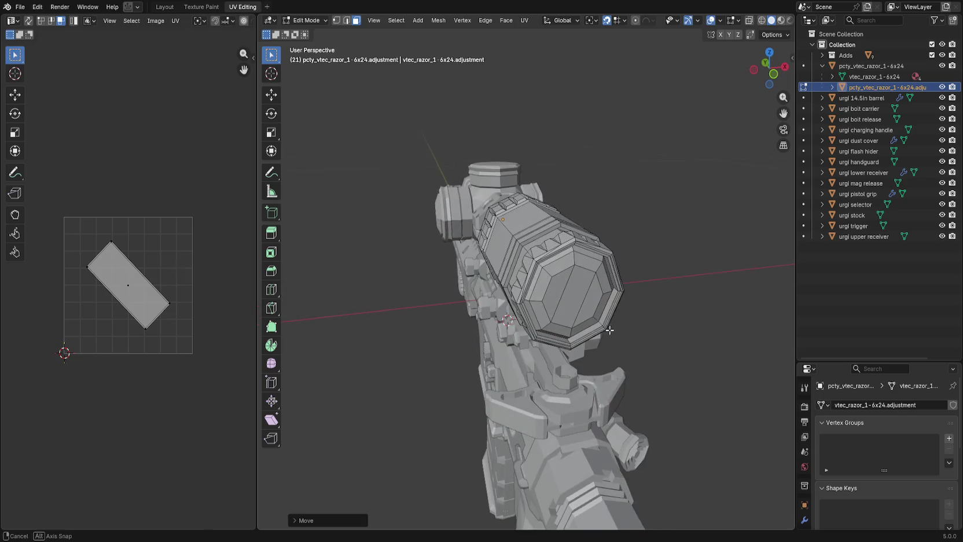
drag(635, 343, 596, 336)
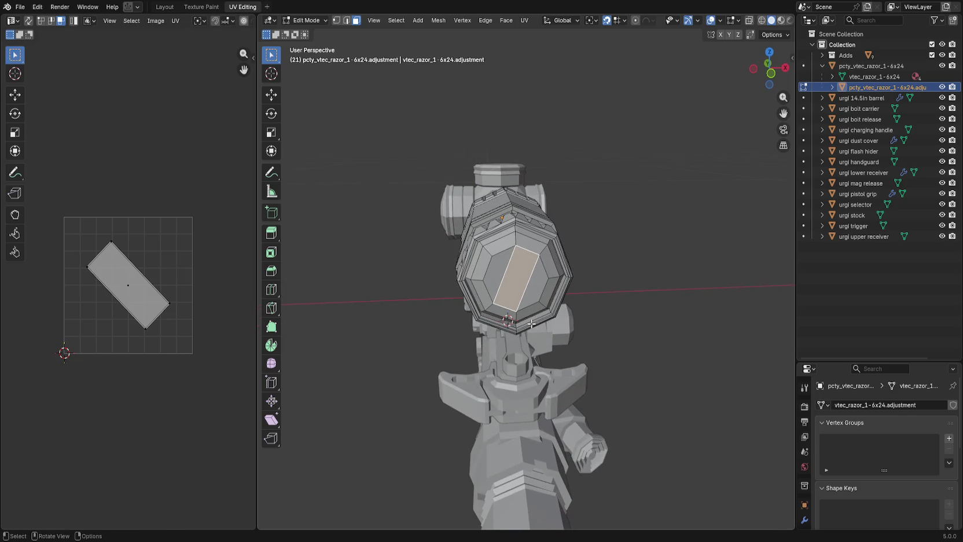
key(g)
right_click(529, 280)
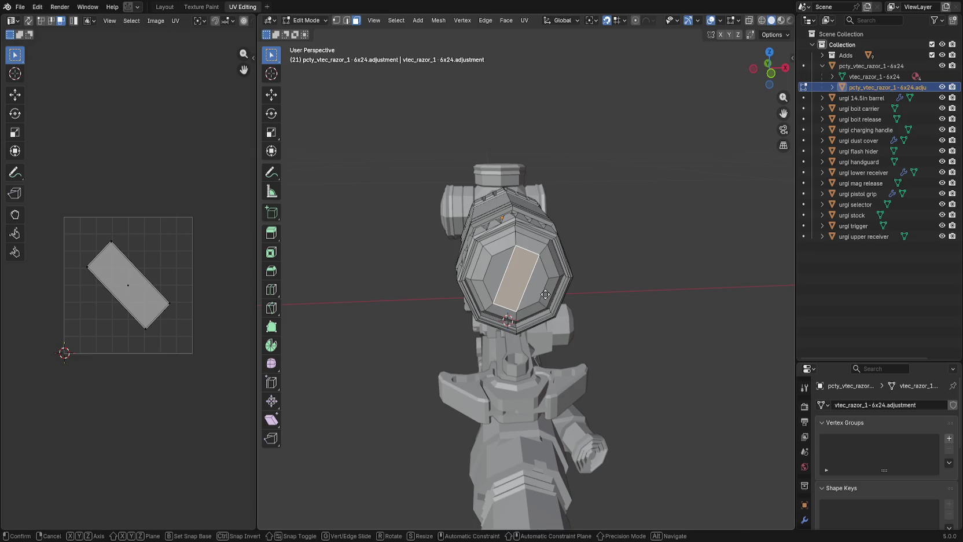
key(g)
click(668, 238)
mouse_move(622, 255)
mouse_down()
mouse_move(648, 271)
mouse_move(589, 300)
mouse_up()
key(ctrl+z)
key(ctrl+z)
key(ctrl+shift+z)
Pull the inner lens face about 5 cm out in front of the scope and save.
key(alt+a)
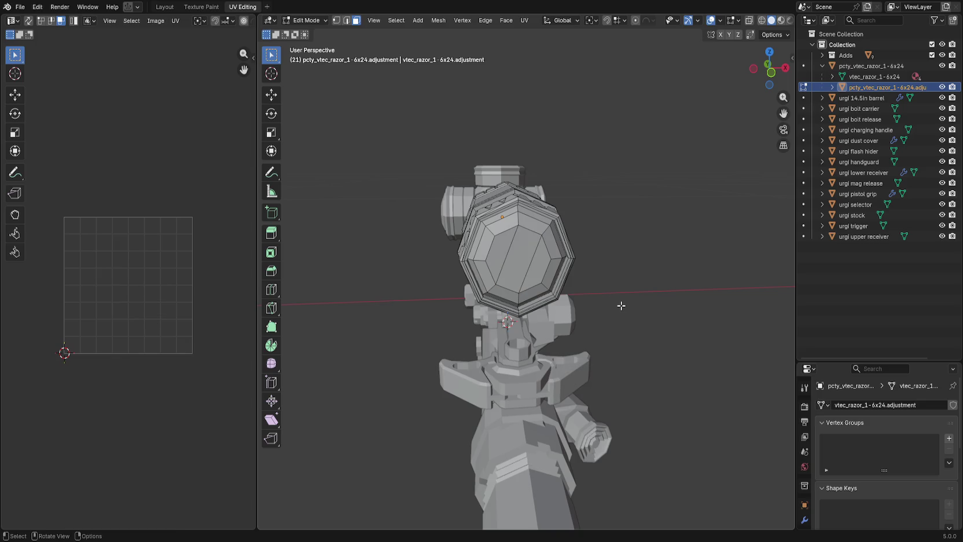
click(517, 265)
key(g)
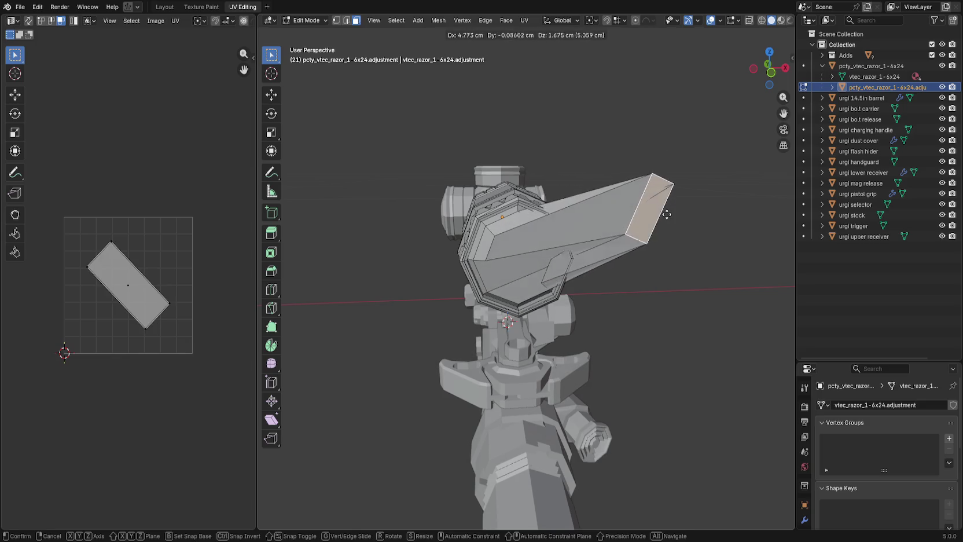
click(668, 218)
key(ctrl+s)
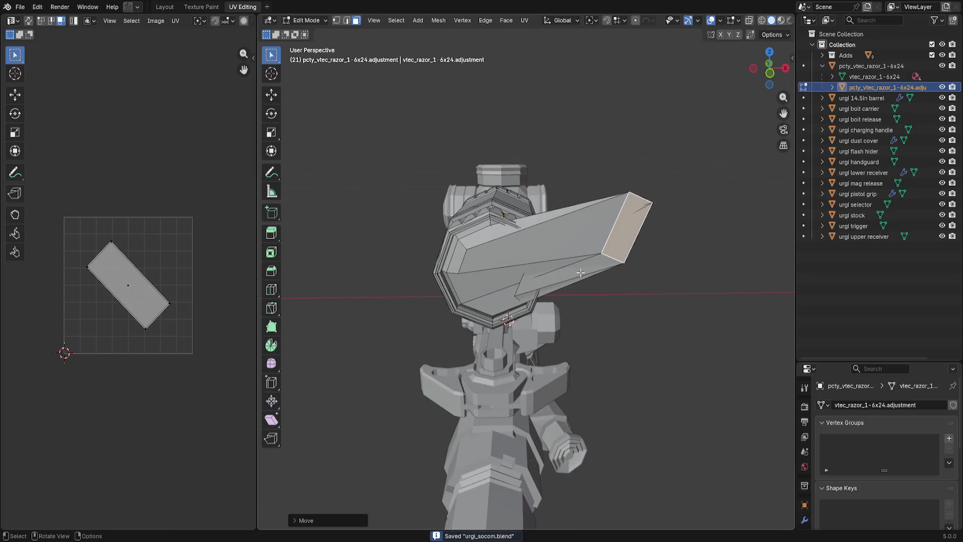
click(20, 6)
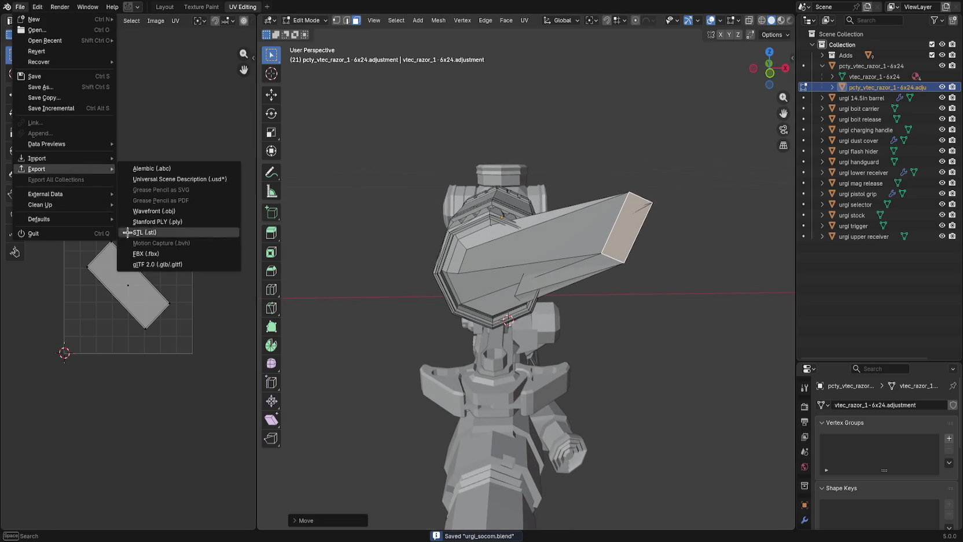
Return Blender to Object Mode and view the reimported scope mesh in Godot.
key(Tab)
key(alt+Tab)
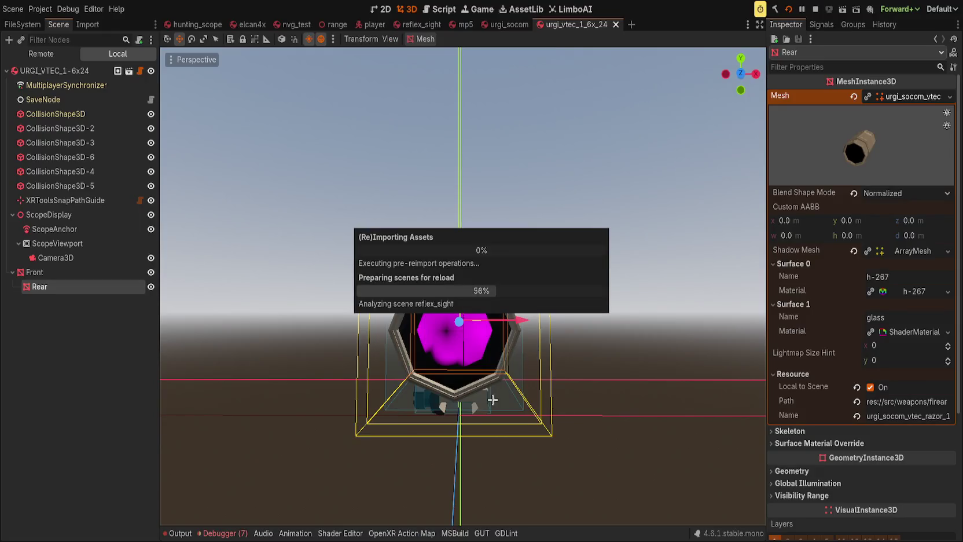
mouse_move(314, 354)
mouse_down()
mouse_move(339, 382)
mouse_move(368, 389)
mouse_move(340, 341)
mouse_move(329, 365)
mouse_move(351, 390)
mouse_up()
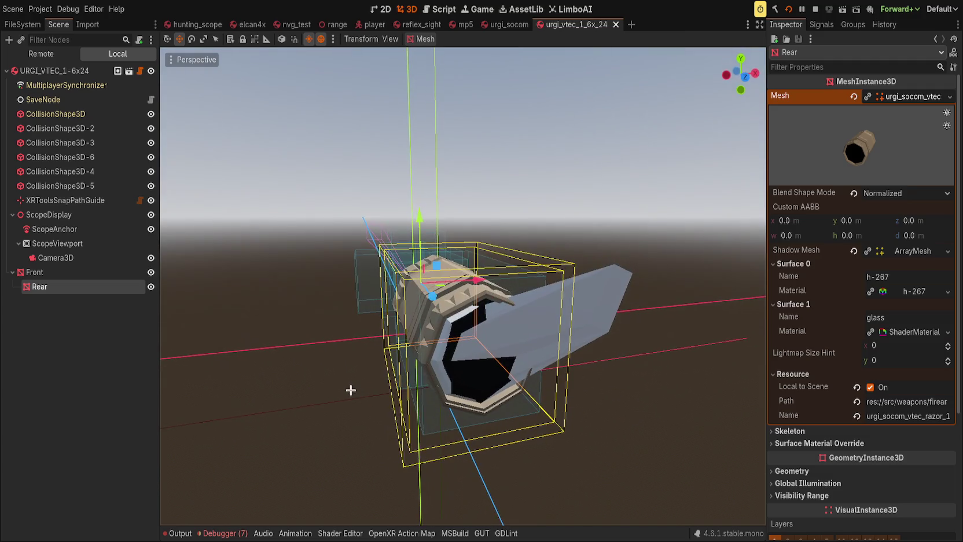
Toggle the Rear and Front meshes' visibility to compare the stretched lens block.
click(150, 287)
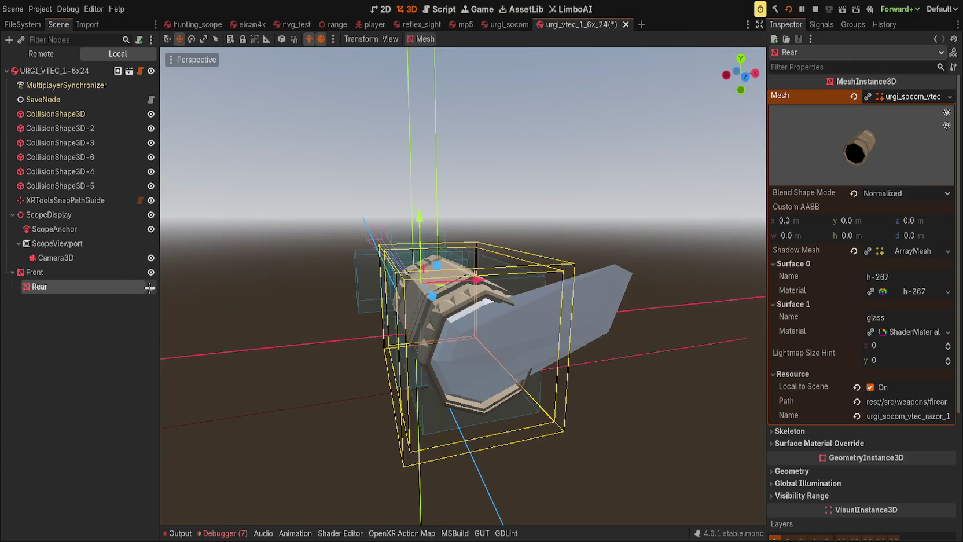
click(149, 287)
drag(191, 306, 294, 333)
click(152, 271)
click(151, 272)
click(152, 272)
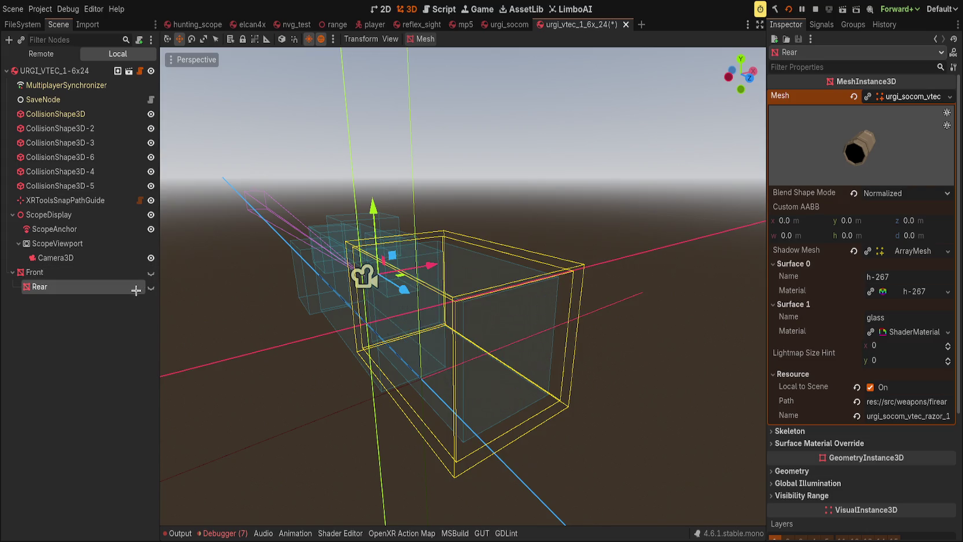
Select Front and check its Mesh resource's Surface 0 and Surface 1, then collapse it.
click(128, 273)
click(151, 272)
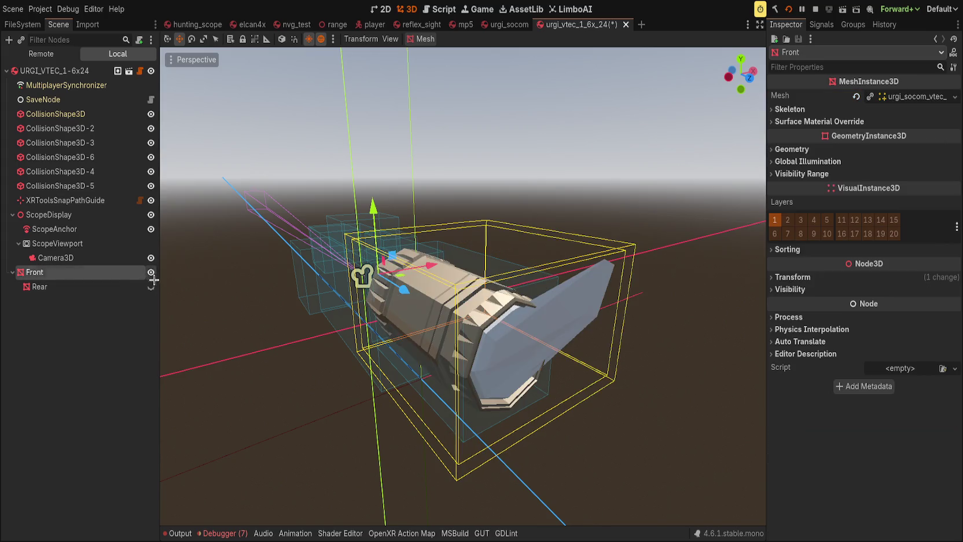
click(152, 287)
click(151, 287)
click(151, 272)
click(151, 272)
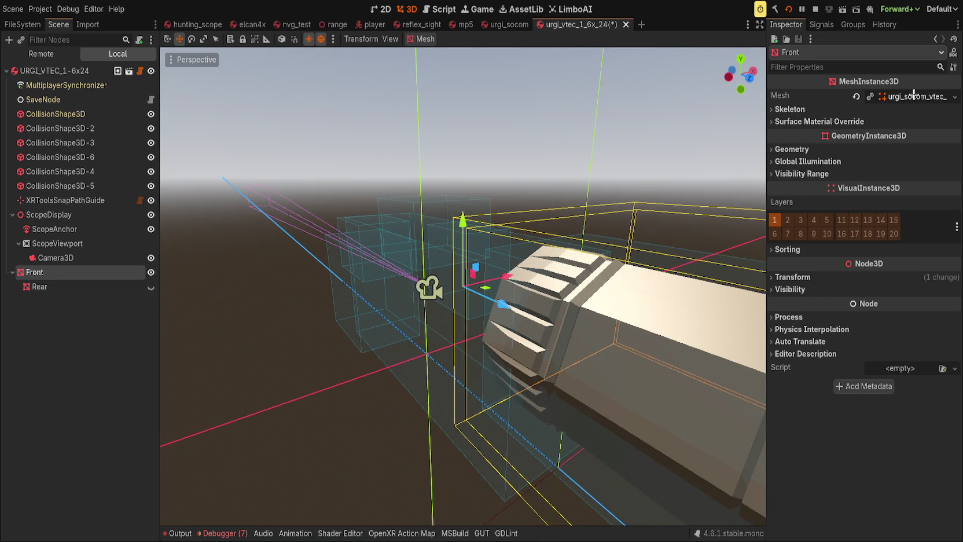
click(912, 96)
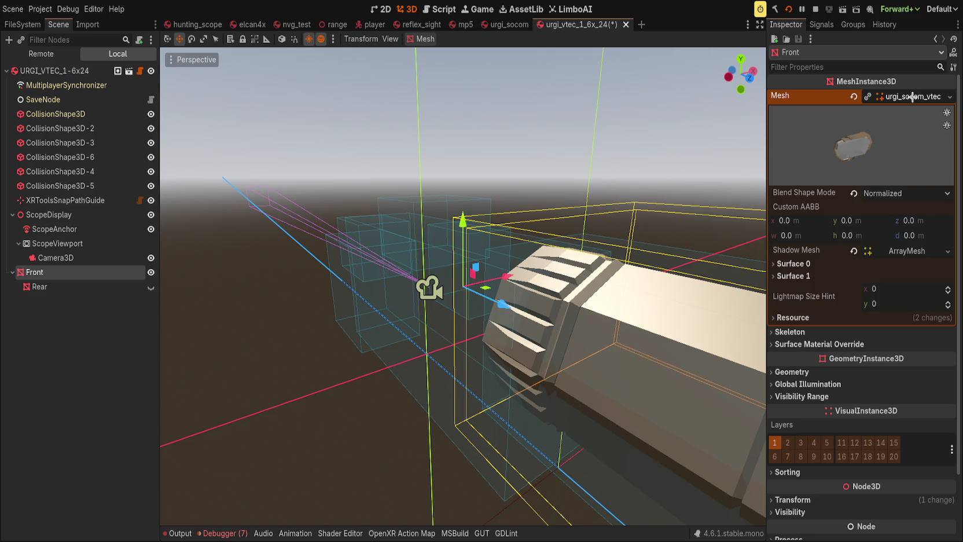
click(912, 96)
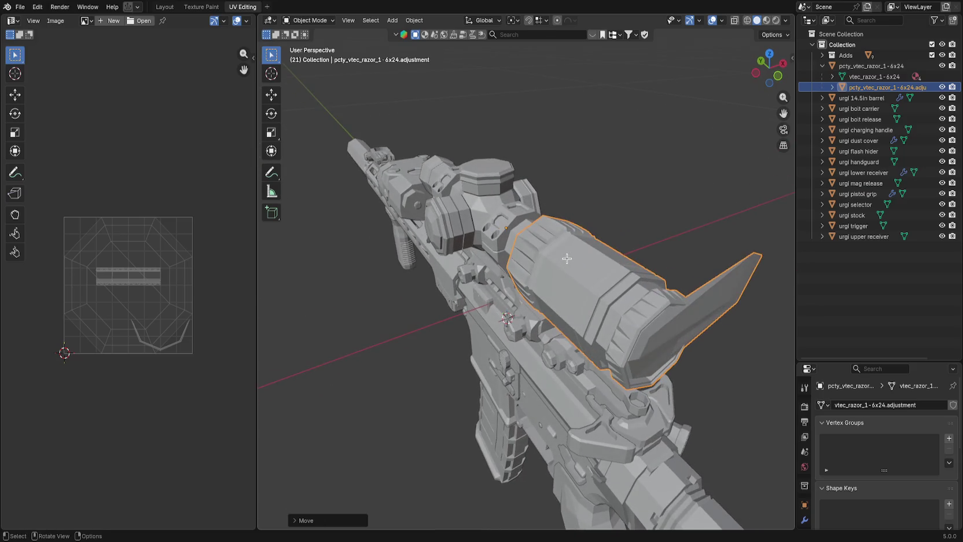
In Edit Mode, select the front lens's outer rings and inner octagon faces.
key(Tab)
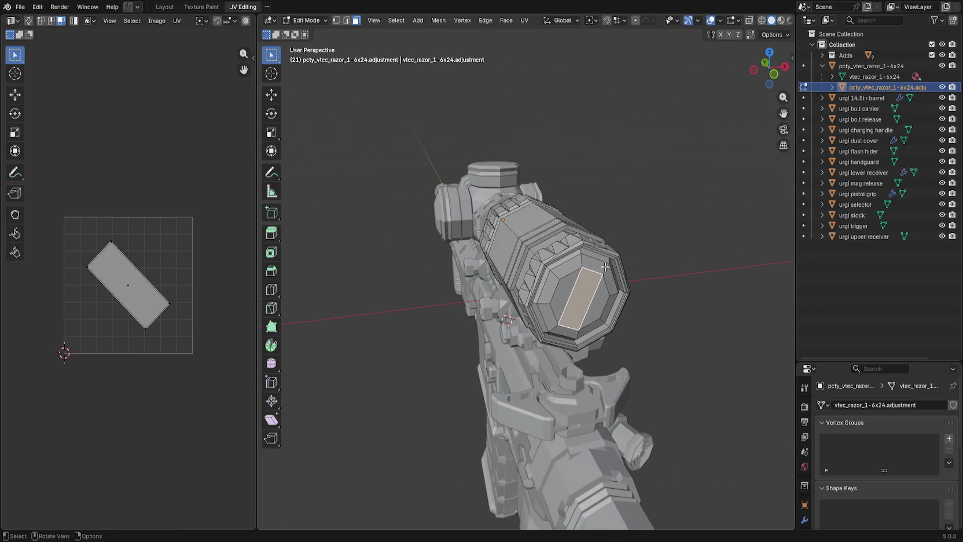
drag(854, 87, 853, 65)
click(723, 193)
mouse_move(716, 189)
mouse_down()
mouse_move(762, 150)
mouse_move(709, 169)
mouse_move(615, 230)
mouse_move(513, 244)
mouse_up()
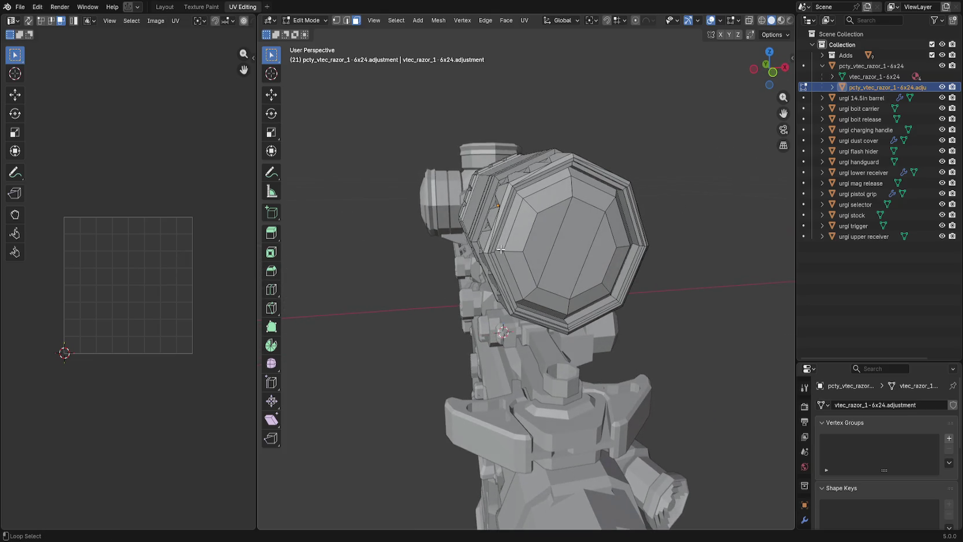
alt+click(501, 249)
alt+shift+click(514, 250)
shift+click(538, 249)
shift+click(579, 254)
shift+click(615, 256)
mouse_move(615, 257)
mouse_down()
mouse_move(626, 243)
mouse_move(638, 253)
mouse_up()
Save urgi_socom.blend, export the rifle as glTF 2.0, and switch to Godot.
key(ctrl+s)
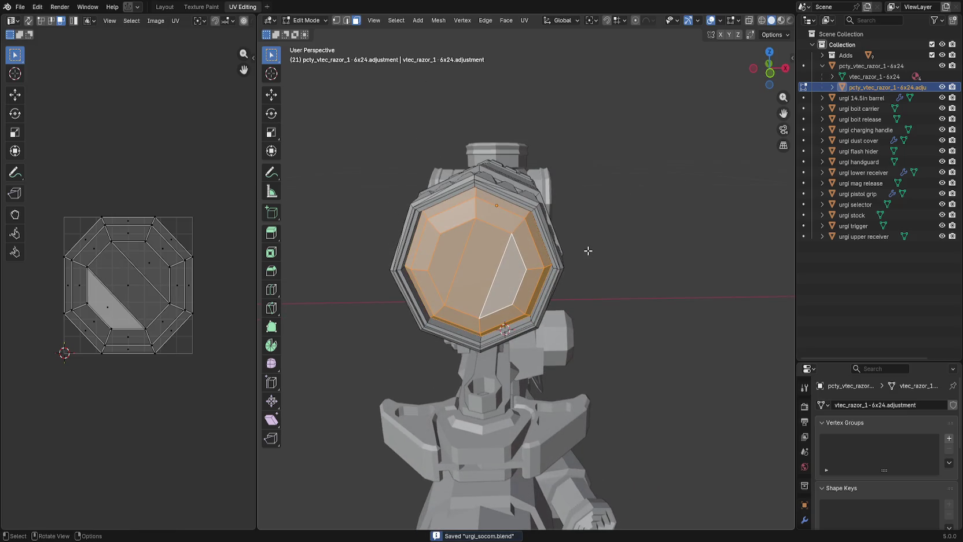
mouse_move(636, 228)
mouse_down()
mouse_move(650, 219)
mouse_move(642, 238)
mouse_up()
click(646, 241)
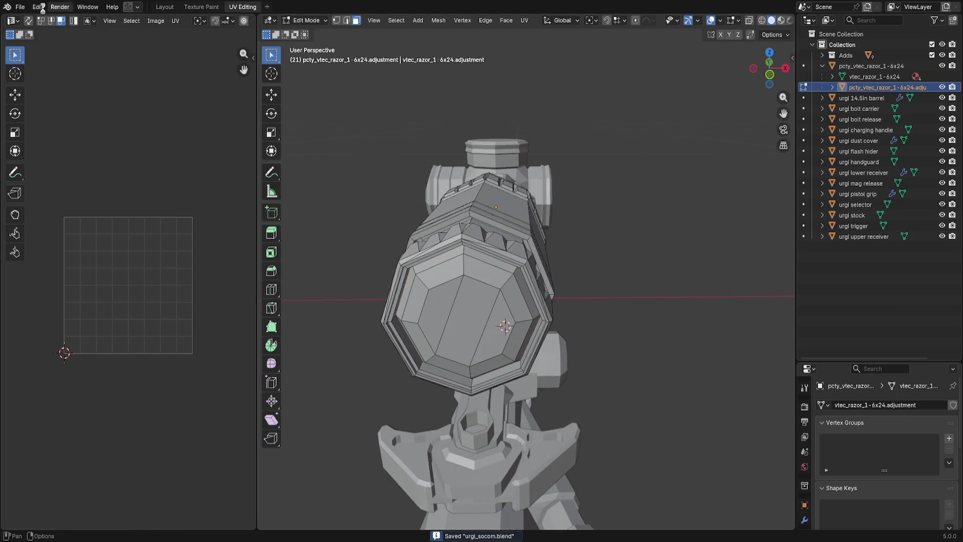
click(19, 7)
mouse_move(55, 168)
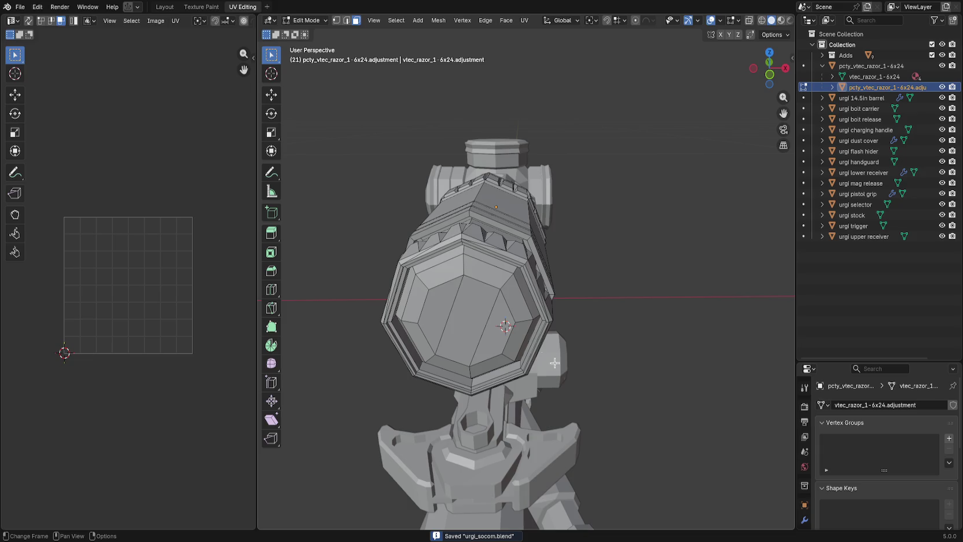
key(Tab)
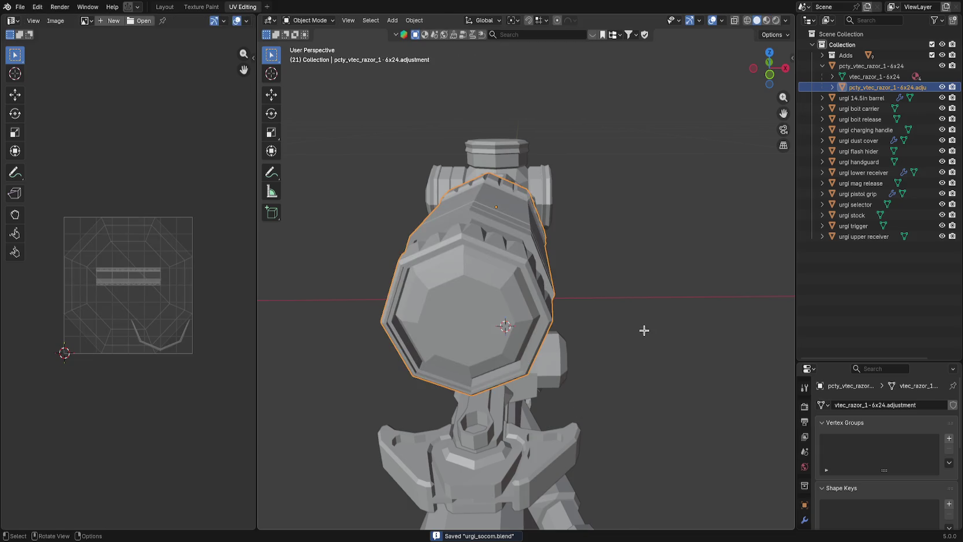
click(646, 329)
key(alt+Tab)
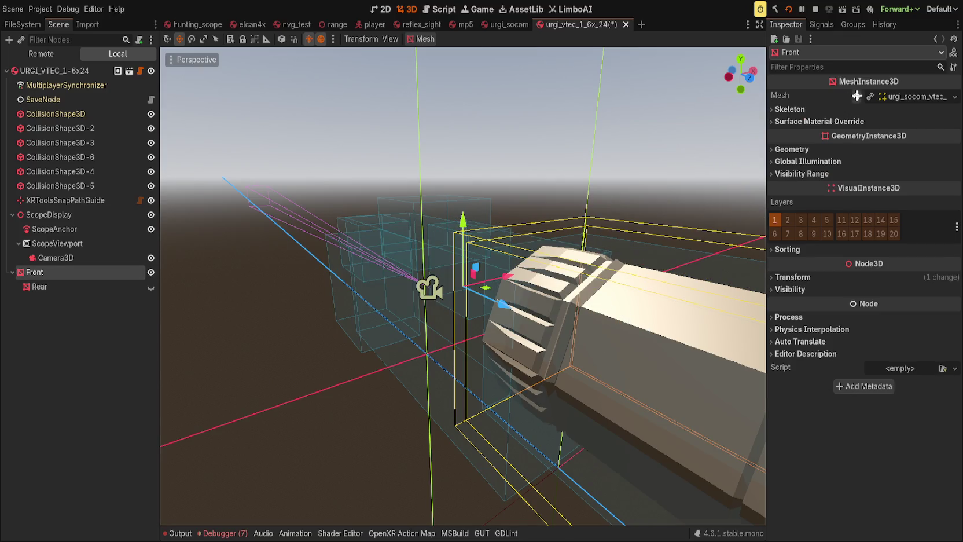
Clear the Front node's Mesh property to <empty>, using undo and redo to compare.
drag(856, 96, 911, 153)
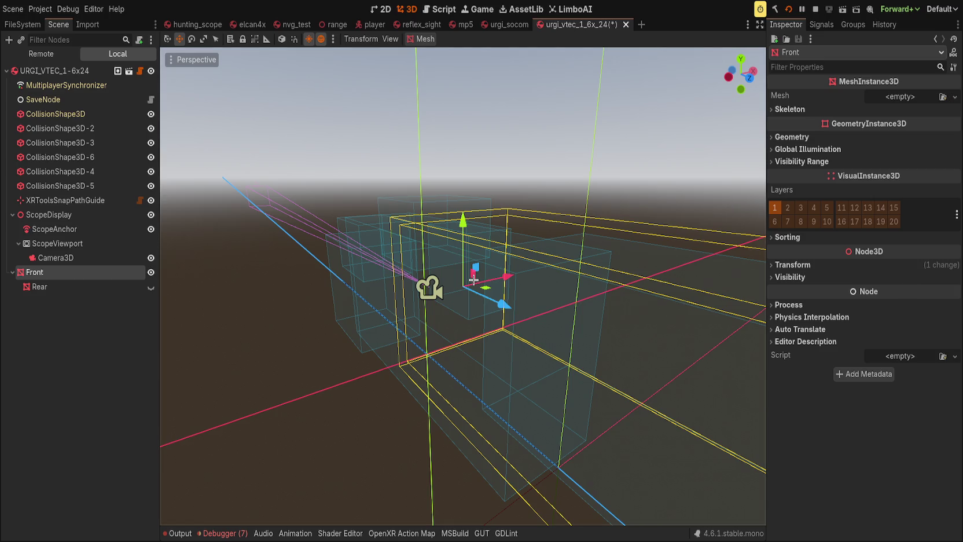
key(ctrl+z)
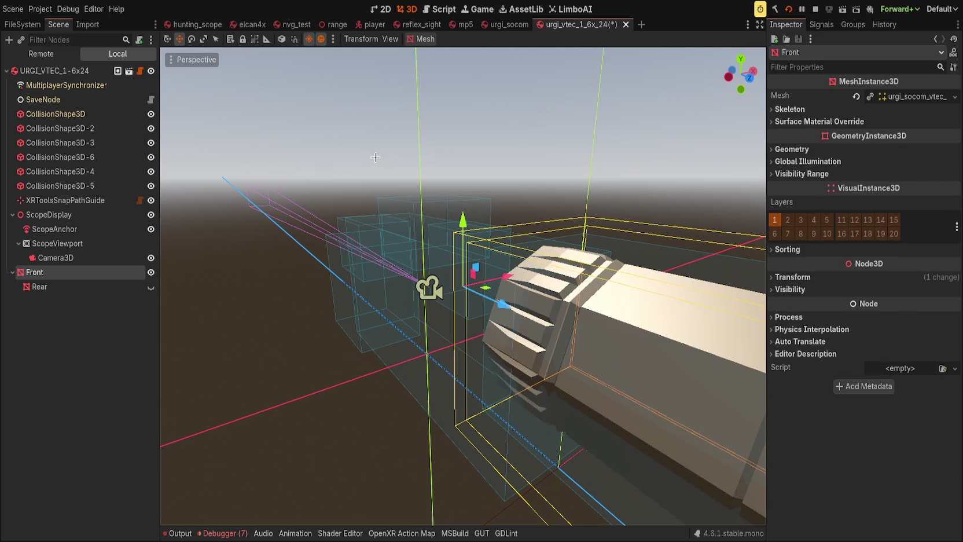
key(ctrl+shift+z)
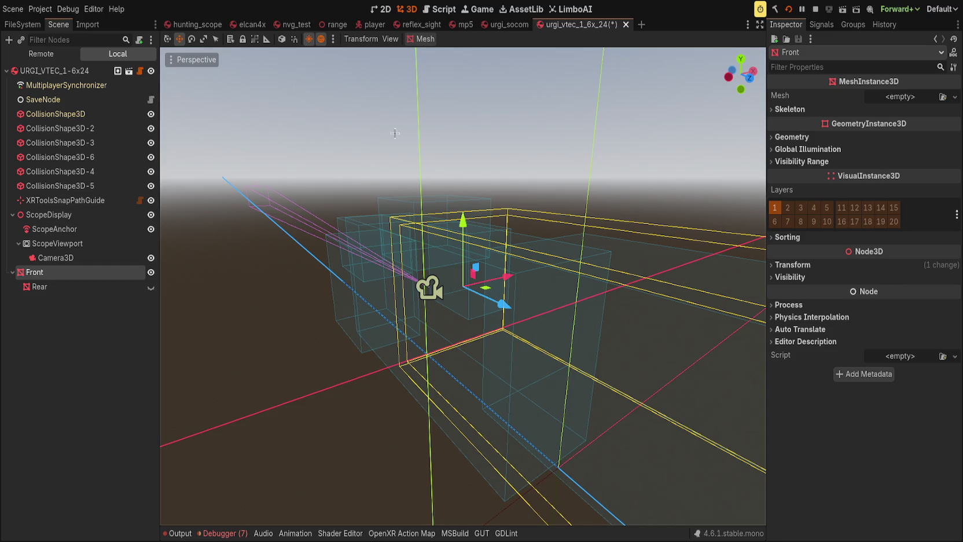
key(ctrl+z)
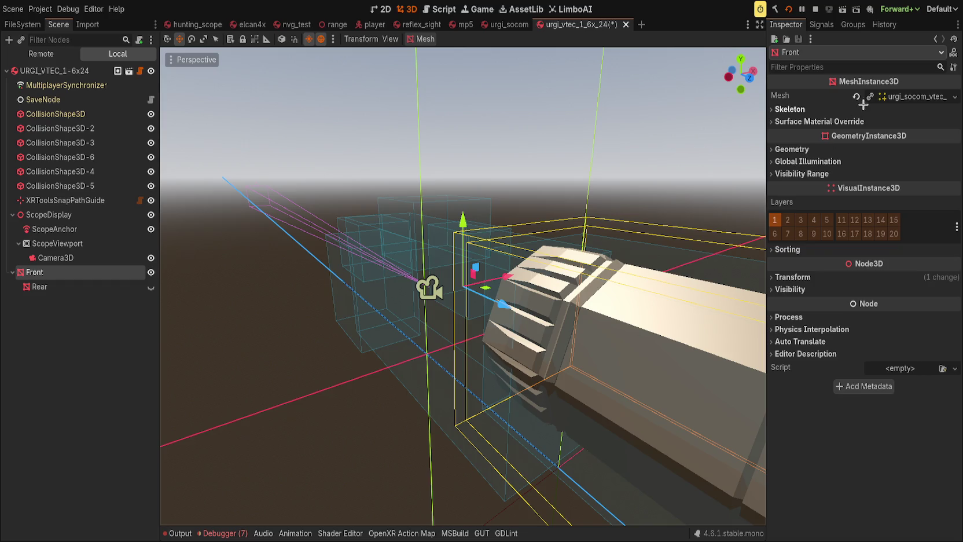
click(855, 97)
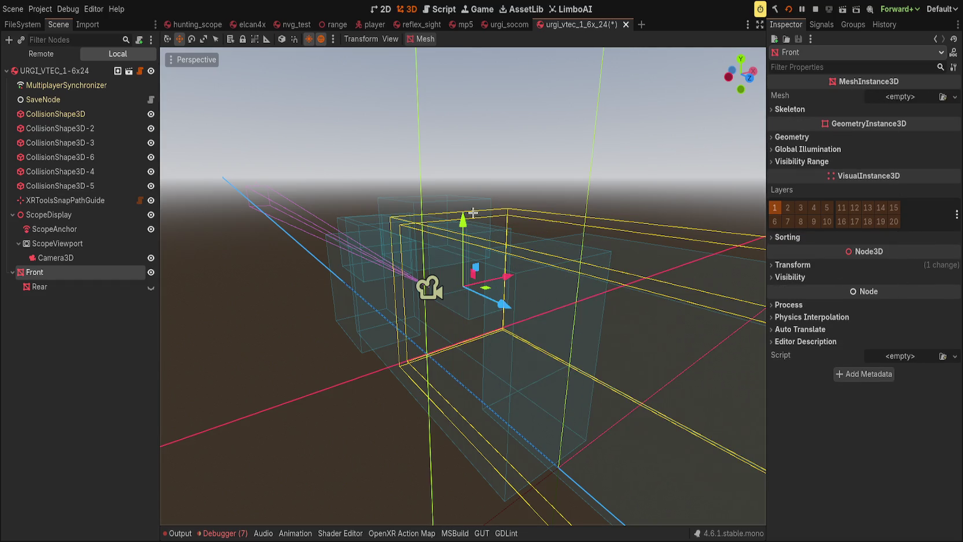
key(ctrl+z)
key(ctrl+z)
key(ctrl+z)
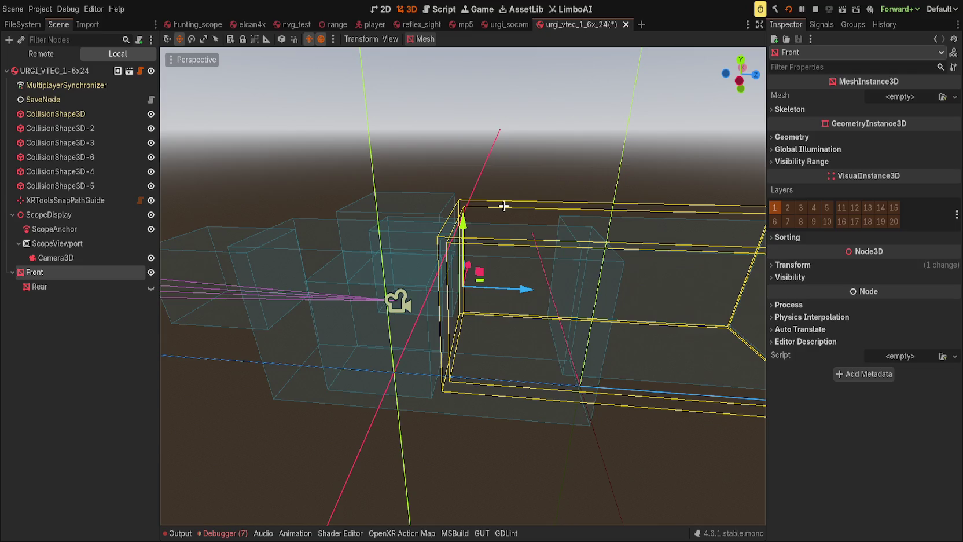
Back in Blender, select the scope object together with its adjustment child.
key(alt+Tab)
click(868, 66)
ctrl+click(885, 86)
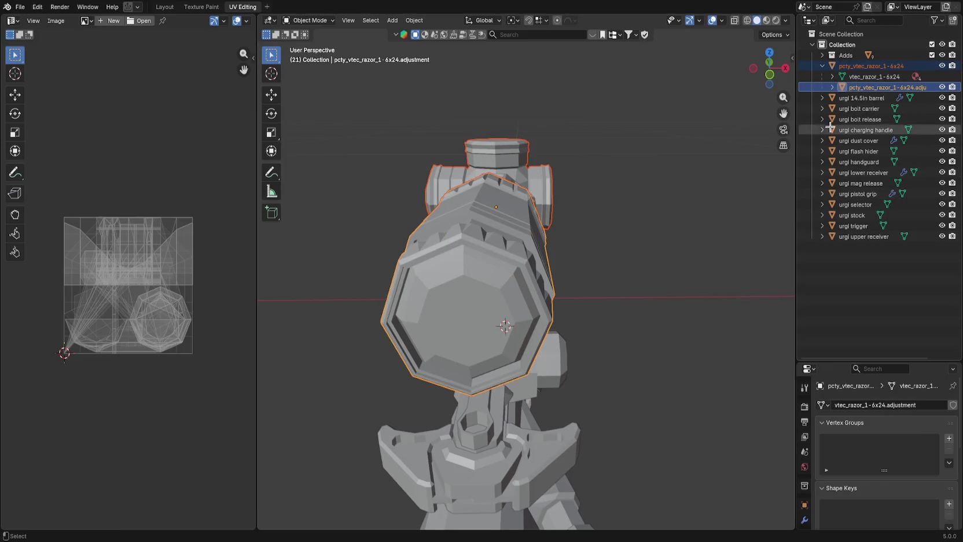
Select pcty_vtec_razor_1-6x24 through urgi upper receiver in the Outliner and save urgi_socom.blend.
key(ctrl+s)
key(alt+f)
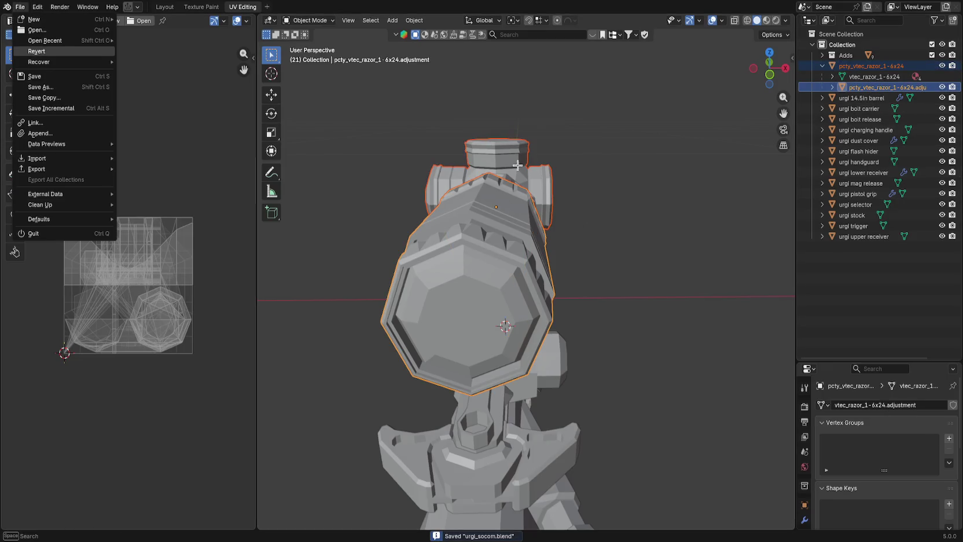
shift+click(862, 236)
click(865, 55)
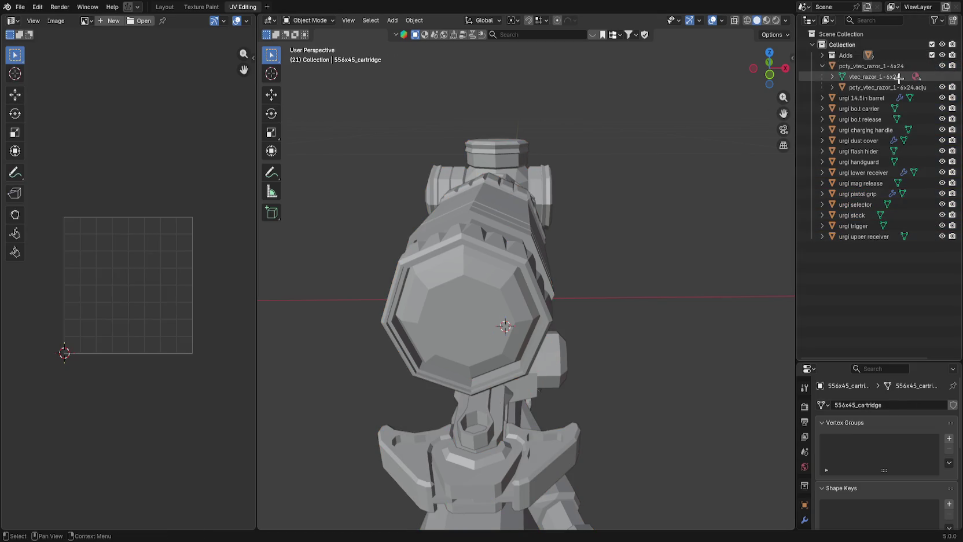
ctrl+click(874, 66)
ctrl+click(874, 66)
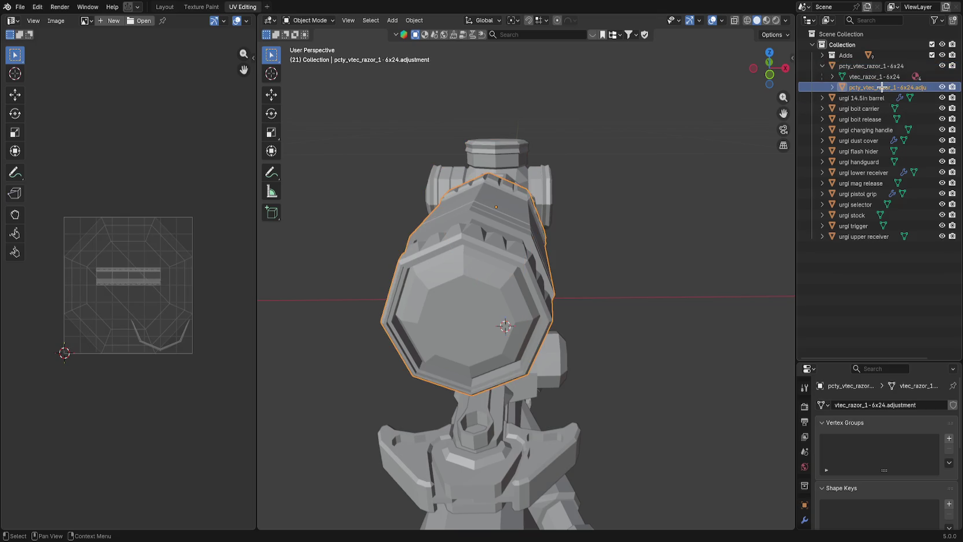
click(870, 66)
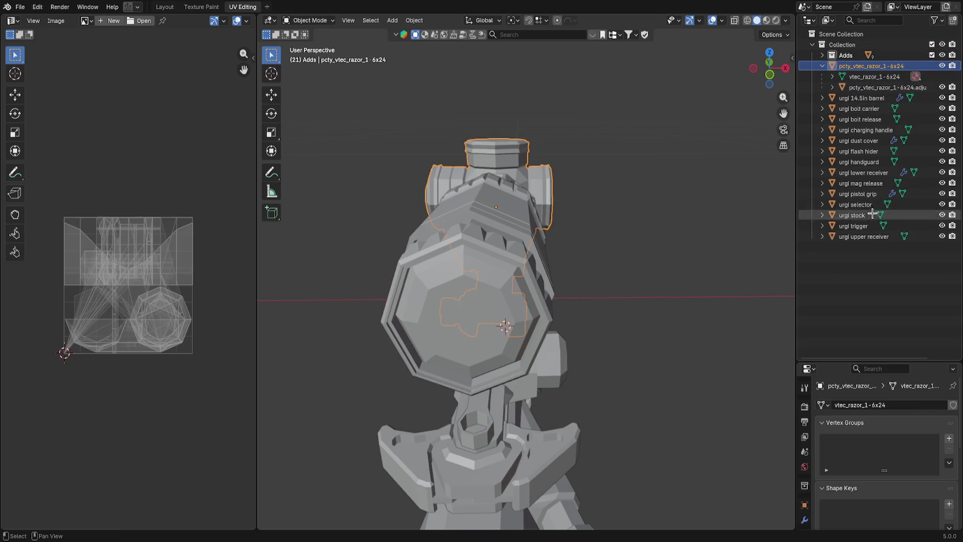
shift+click(863, 236)
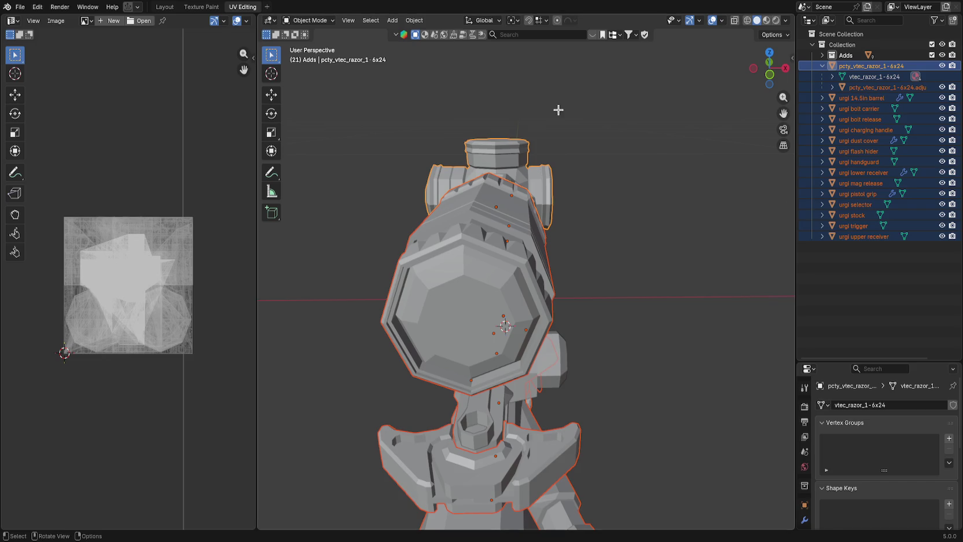
key(ctrl+s)
click(20, 7)
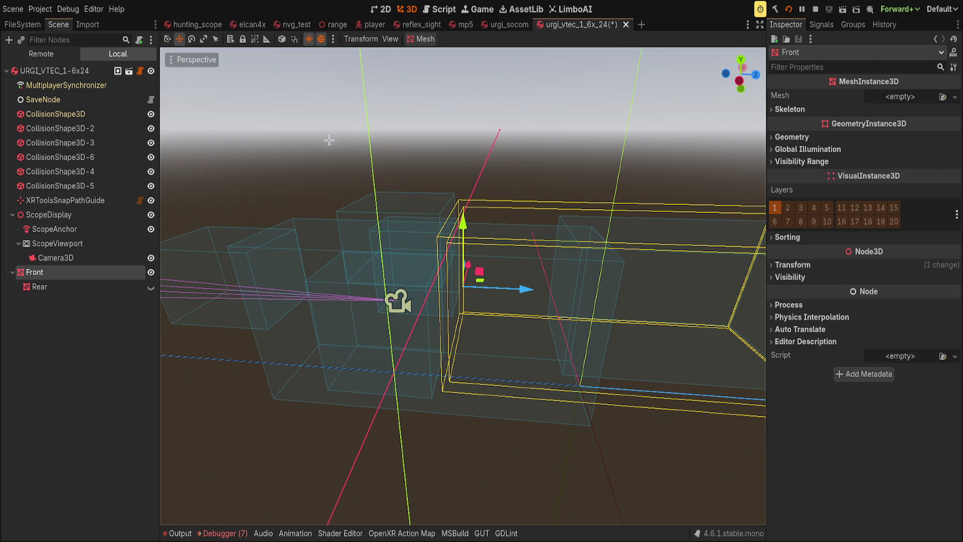
Set the Rear node's Mesh to <empty>, deselect it, and switch to the urgi_socom scene.
click(39, 286)
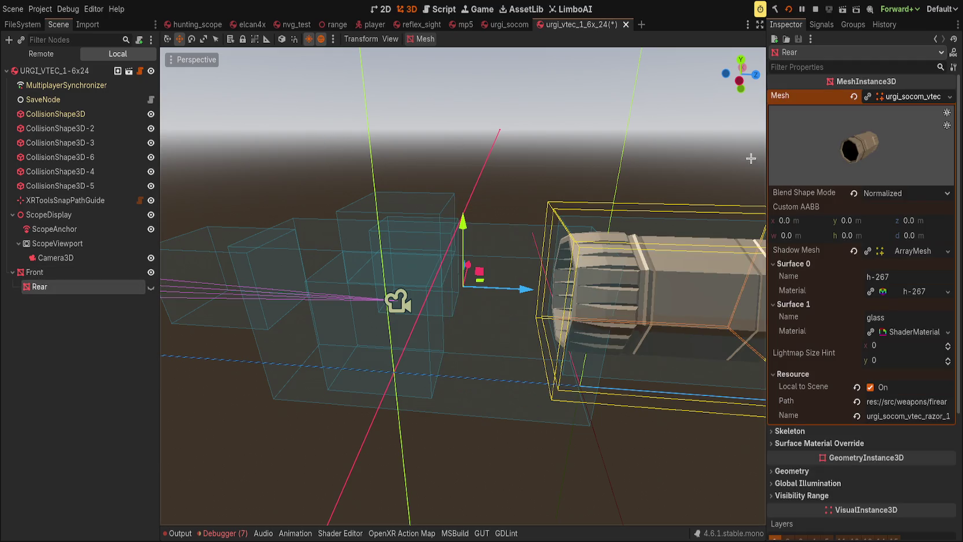
drag(854, 96, 871, 96)
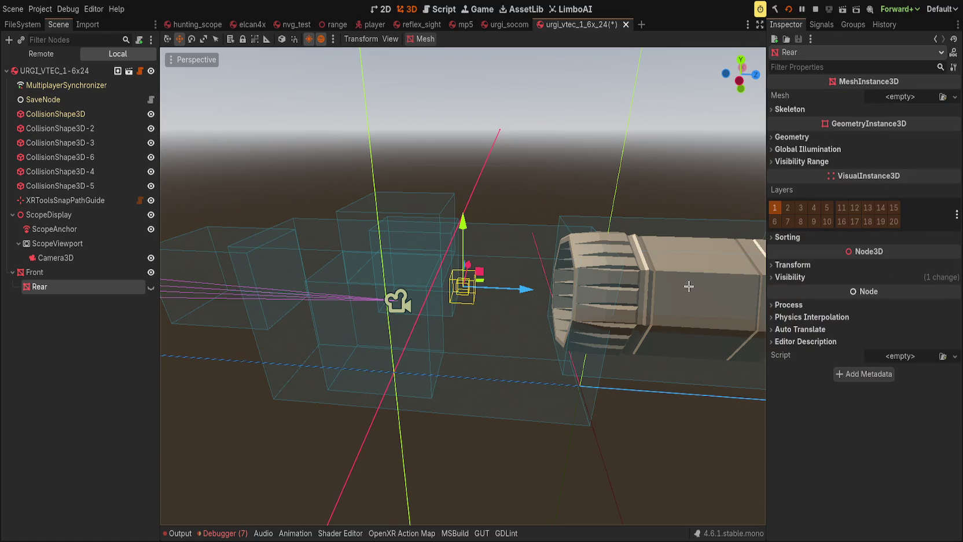
key(ctrl+z)
click(854, 96)
click(142, 347)
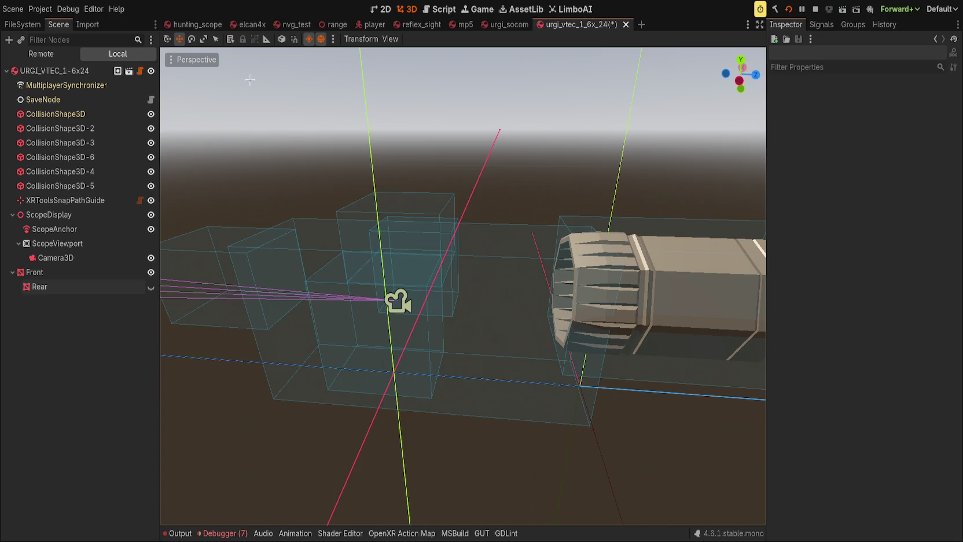
click(508, 24)
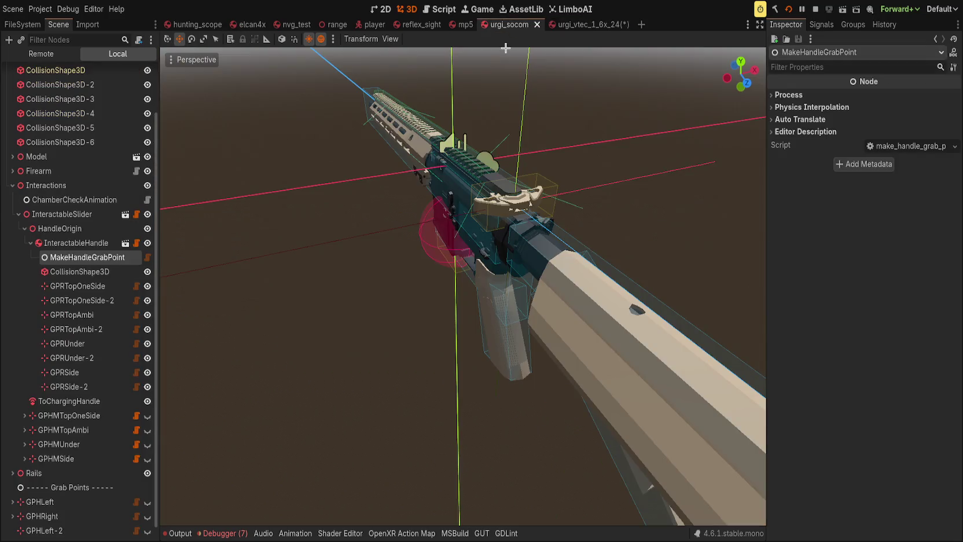
View urgi_socom.glb's import settings, then return to the urgi_vtec_1_6x_24 scene.
mouse_move(414, 205)
mouse_down()
mouse_move(437, 189)
mouse_move(445, 199)
mouse_up()
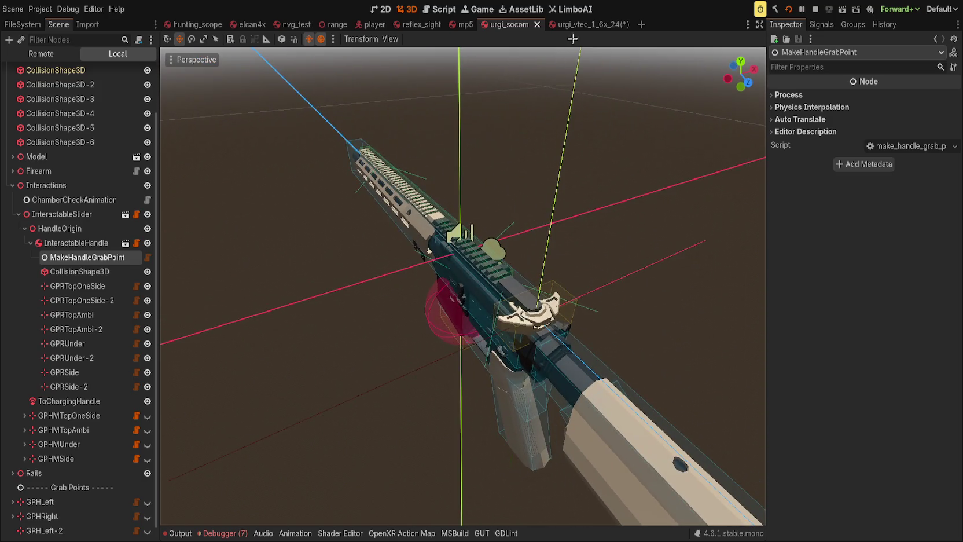
click(87, 25)
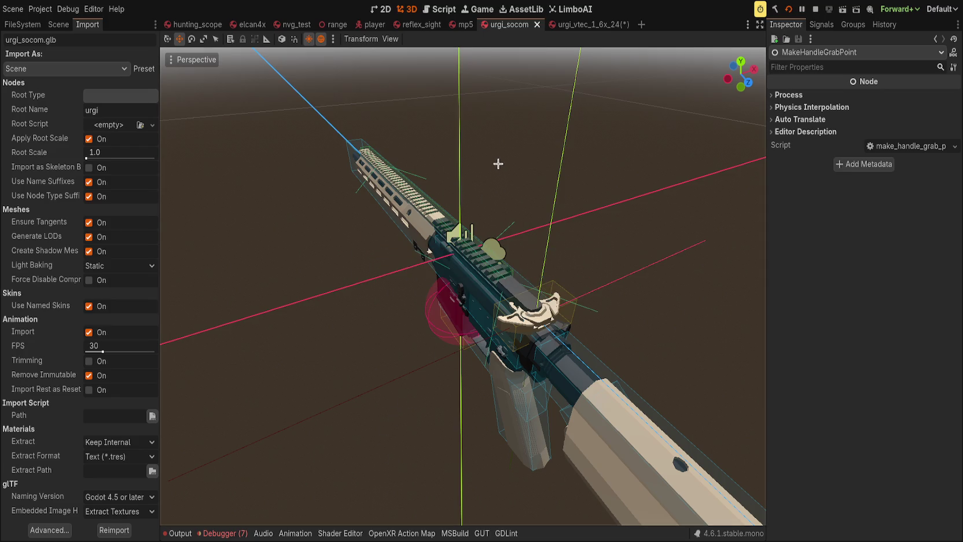
click(582, 24)
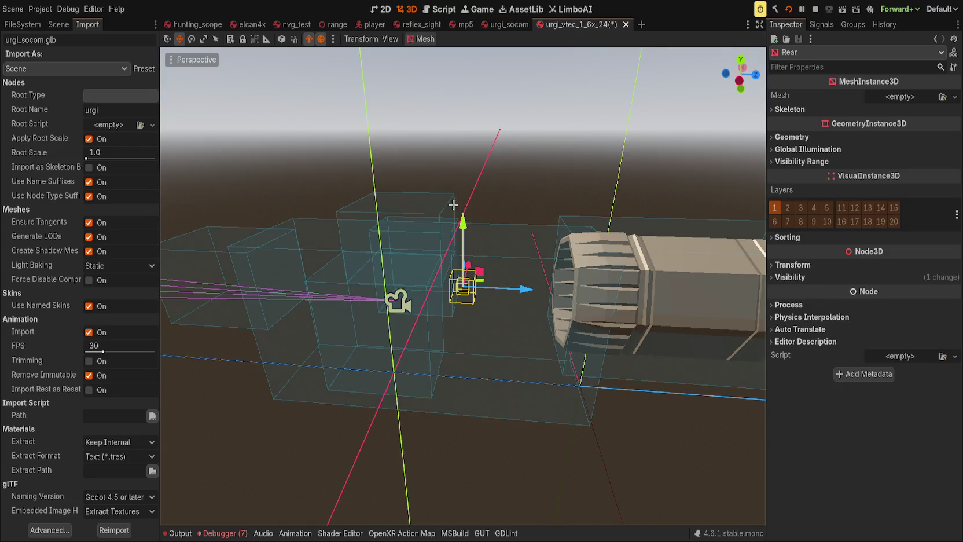
Show the Rear mesh again and restore the Front node's scope mesh.
click(62, 25)
click(150, 287)
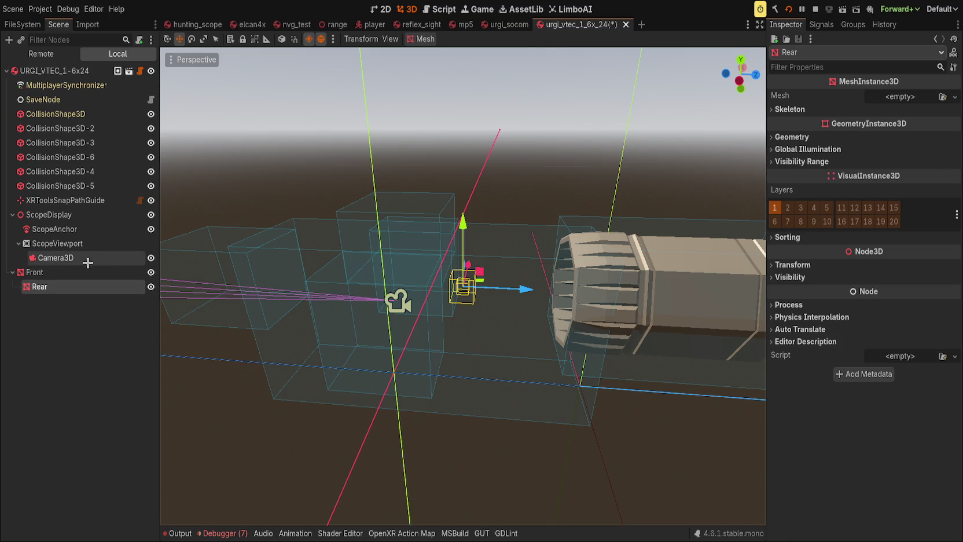
click(58, 271)
drag(858, 96, 858, 183)
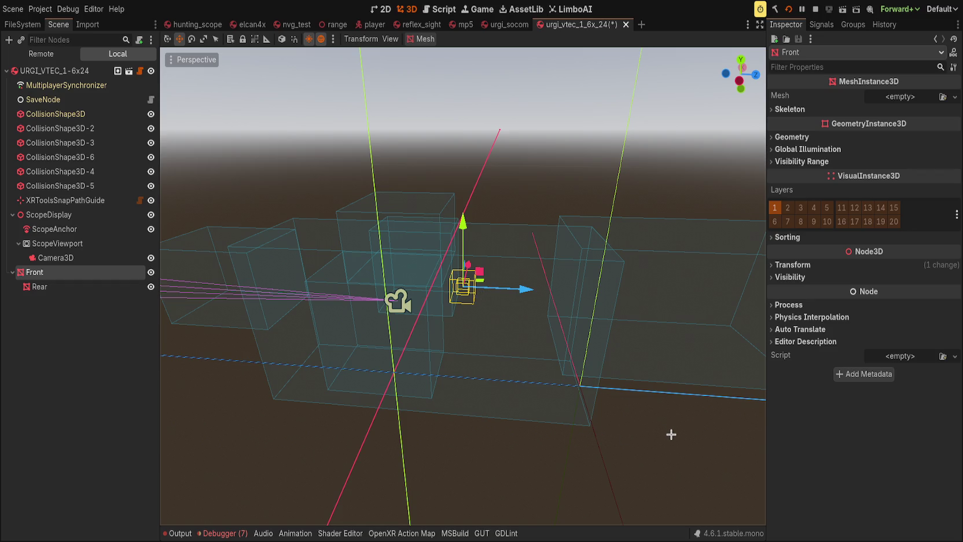
key(ctrl+z)
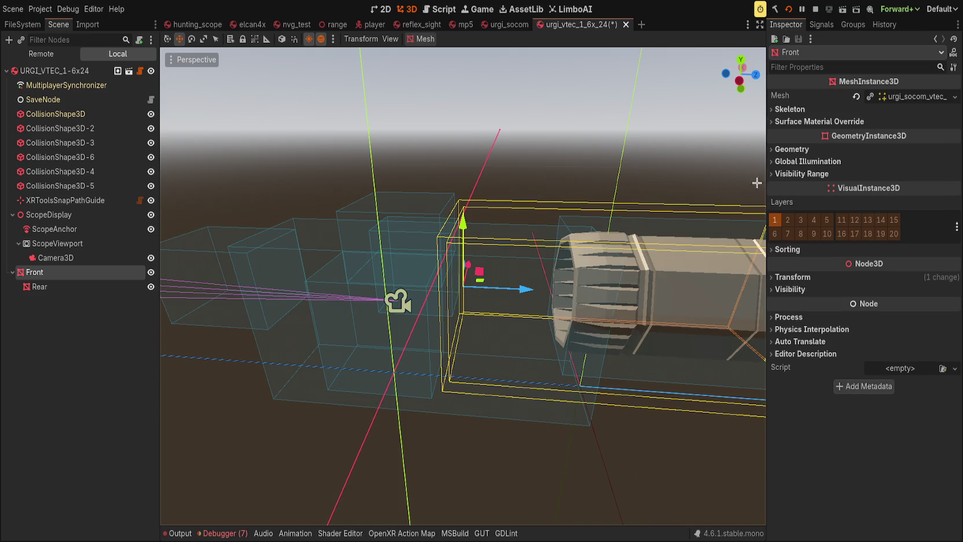
Set Front's Surface Material Override slot 1 from ShaderMaterial back to <empty>.
drag(757, 182, 373, 233)
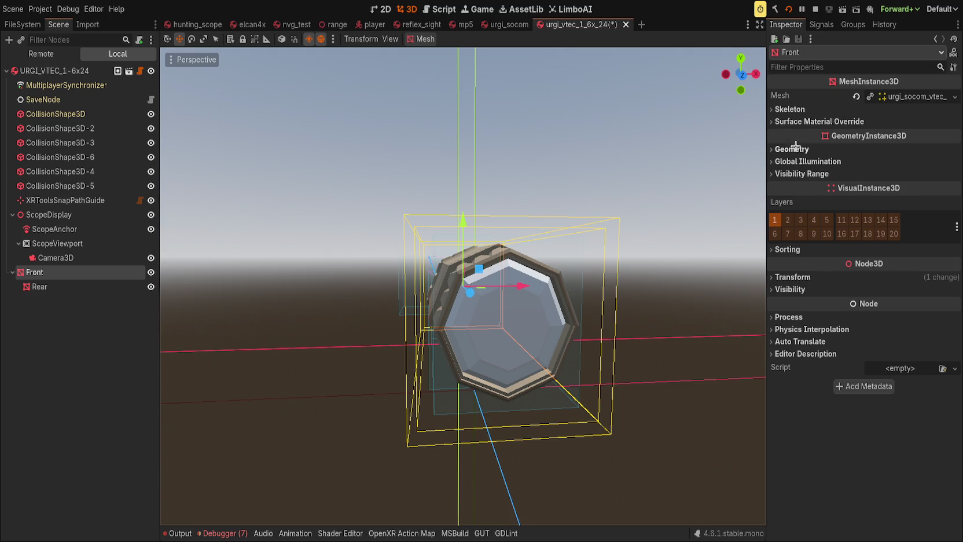
click(794, 110)
click(840, 149)
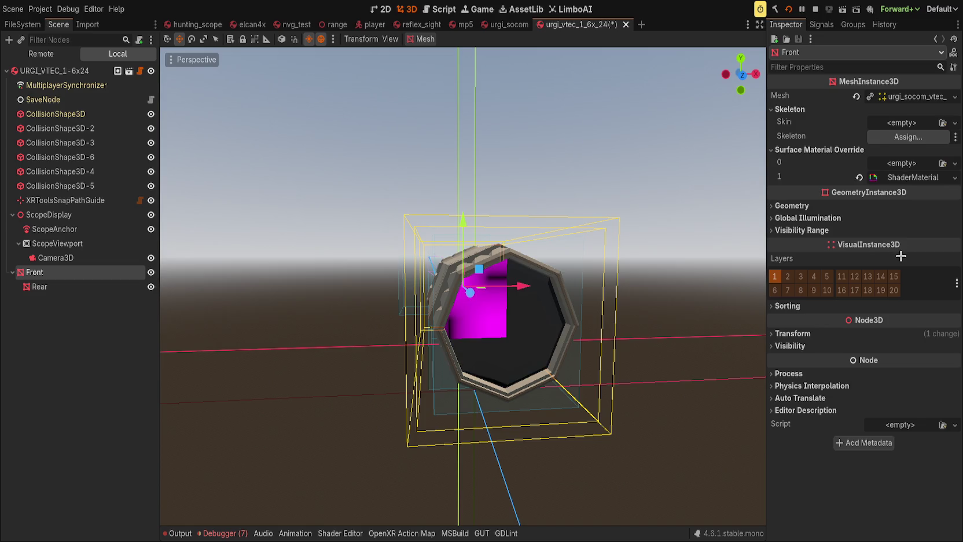
key(KP_1)
scroll(645, 280, up, 2)
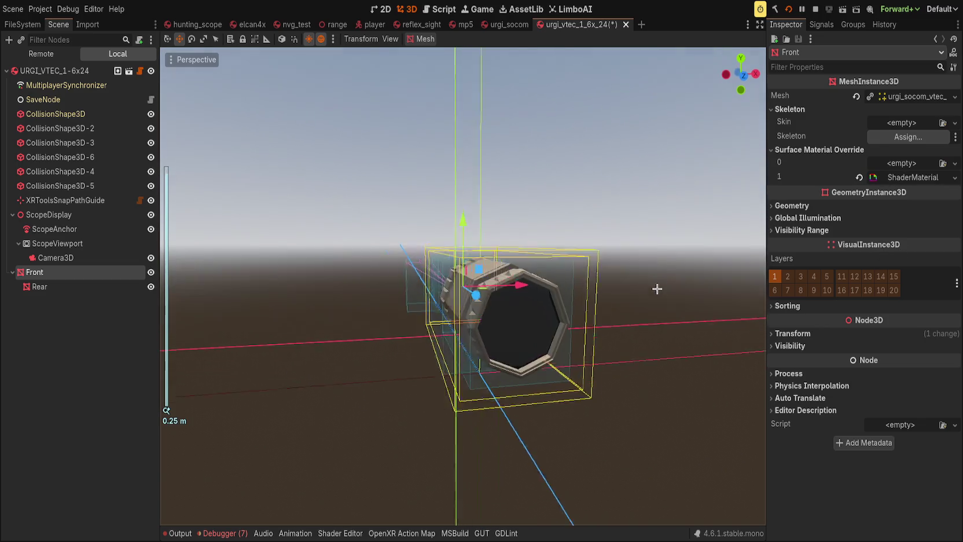
click(859, 177)
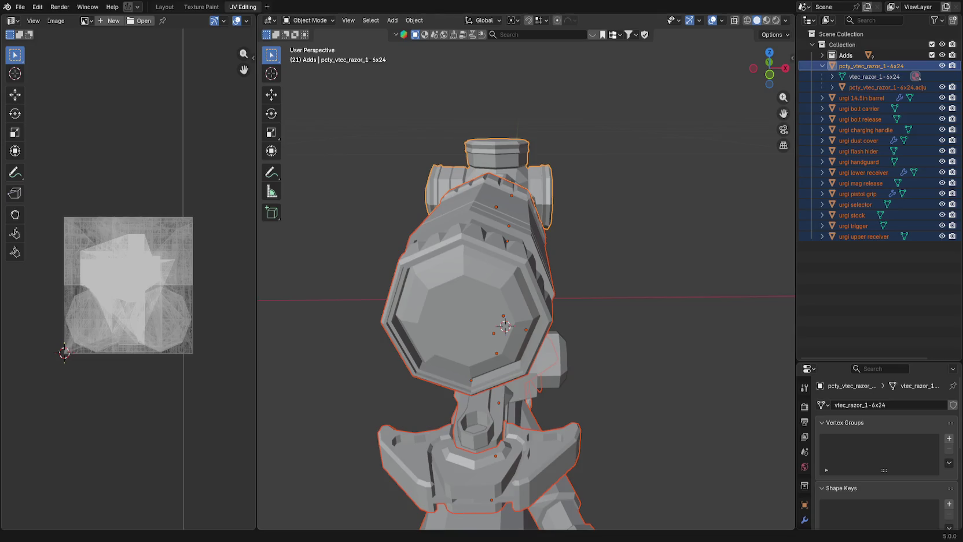
click(290, 515)
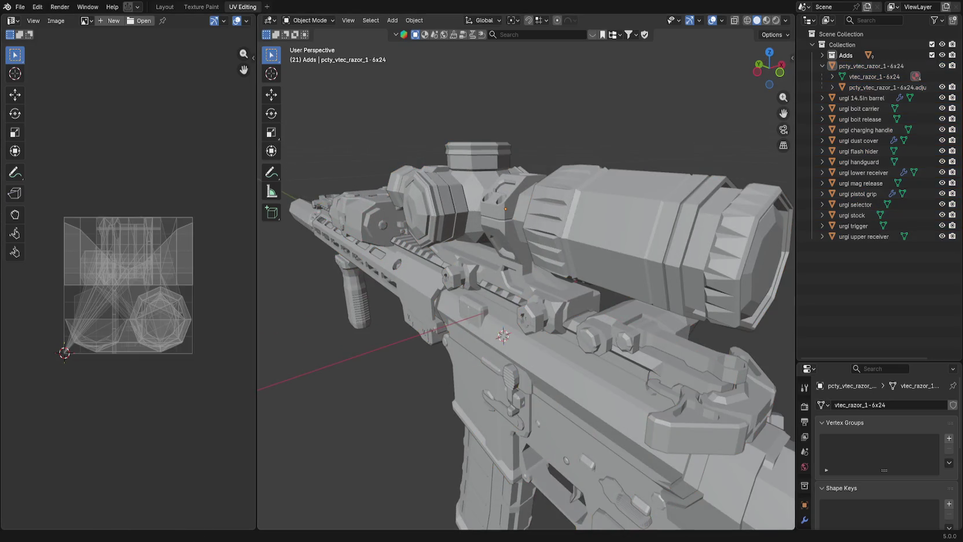
key(alt+Tab)
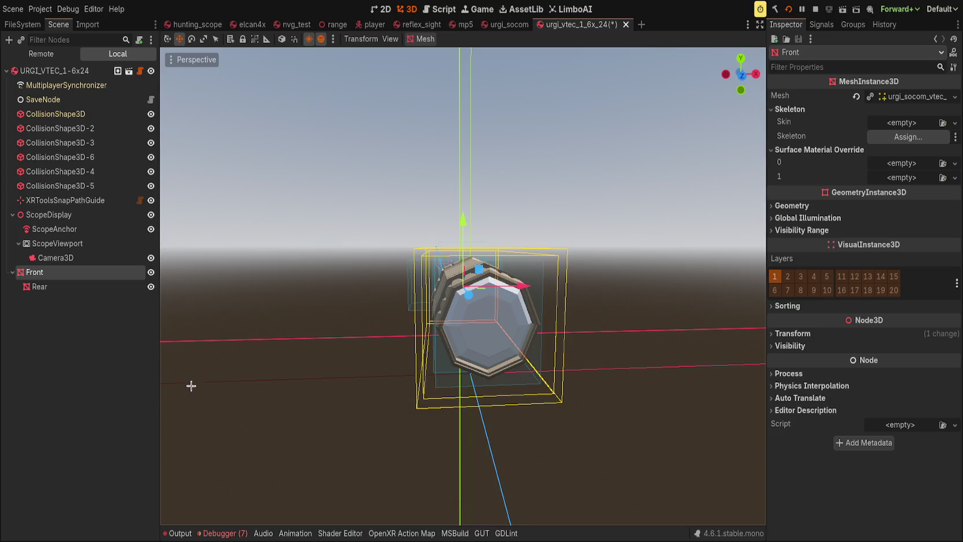
Reimport urgi_socom.glb from the Import dock, then return to the Scene dock.
click(75, 335)
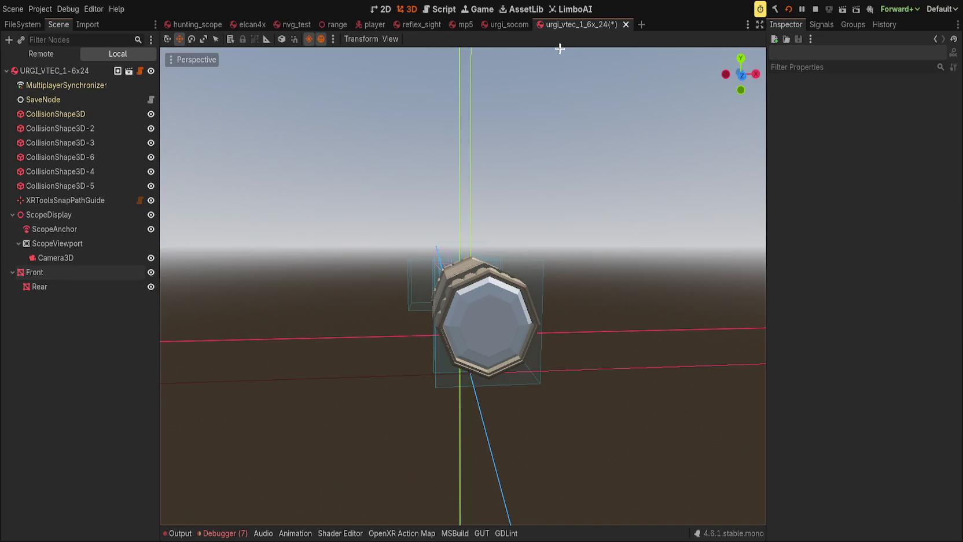
click(85, 24)
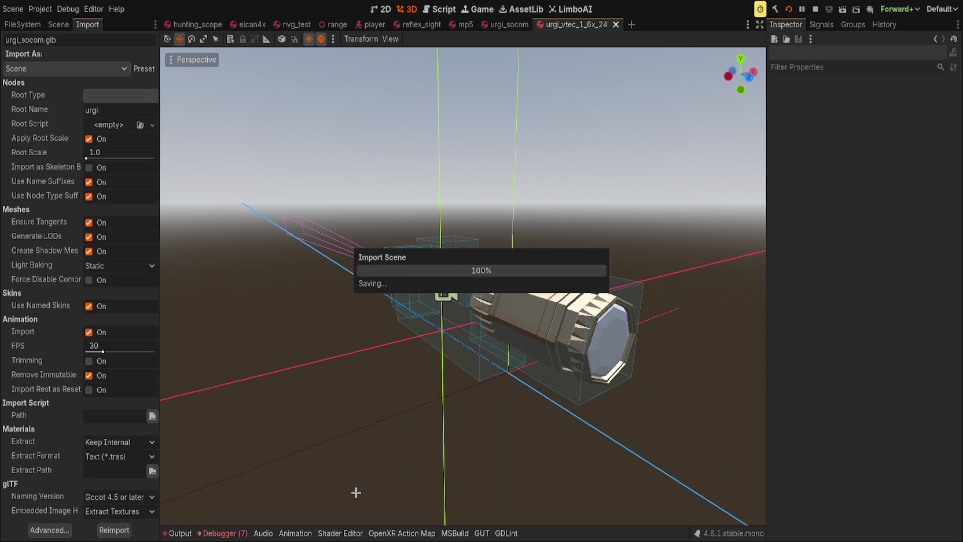
click(59, 24)
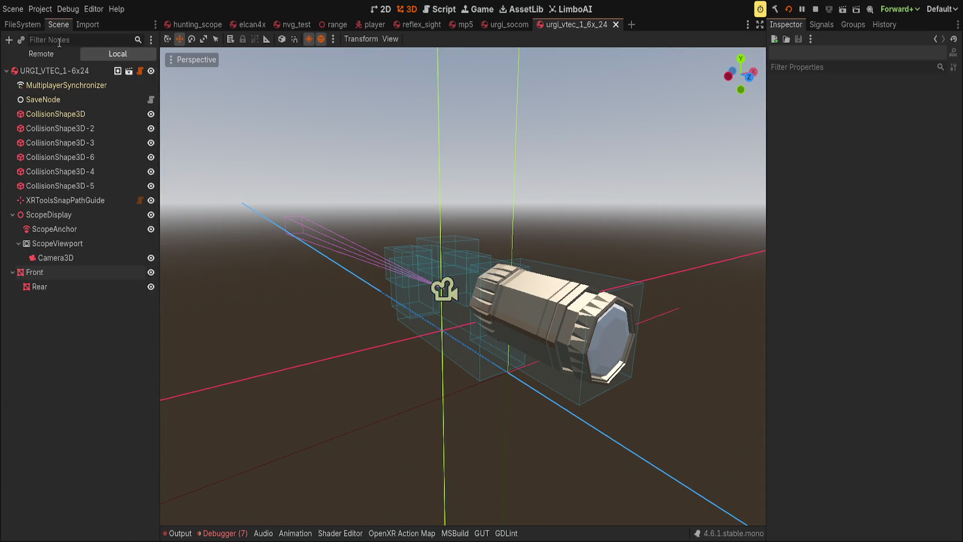
Give the Rear node the urgi_socom vtec razor mesh copied from Front, glass surface included.
click(63, 272)
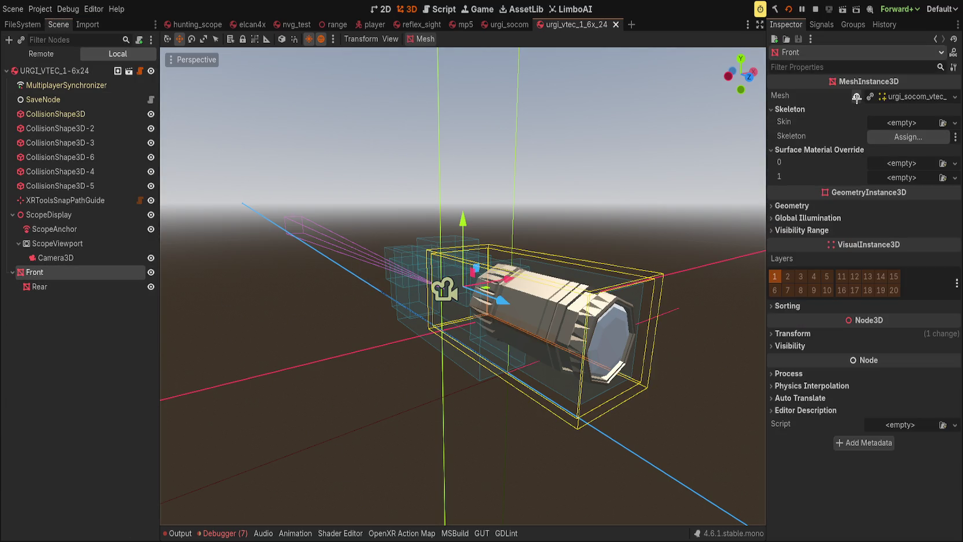
click(855, 96)
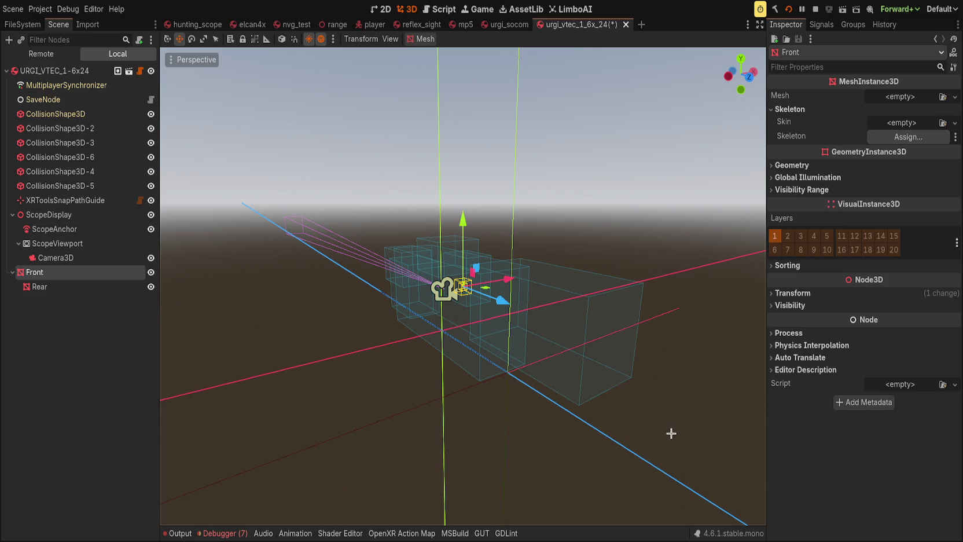
key(ctrl+z)
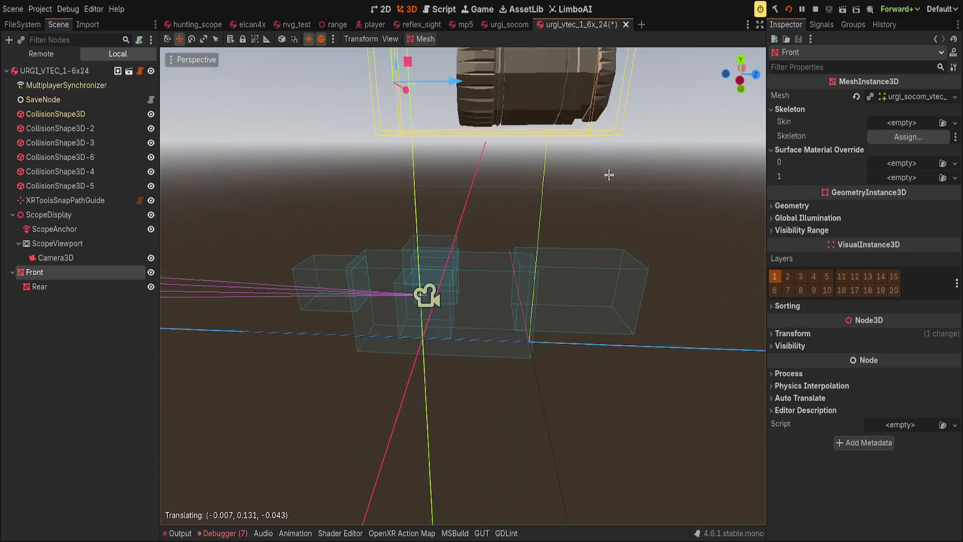
scroll(611, 172, down, 3)
key(Down)
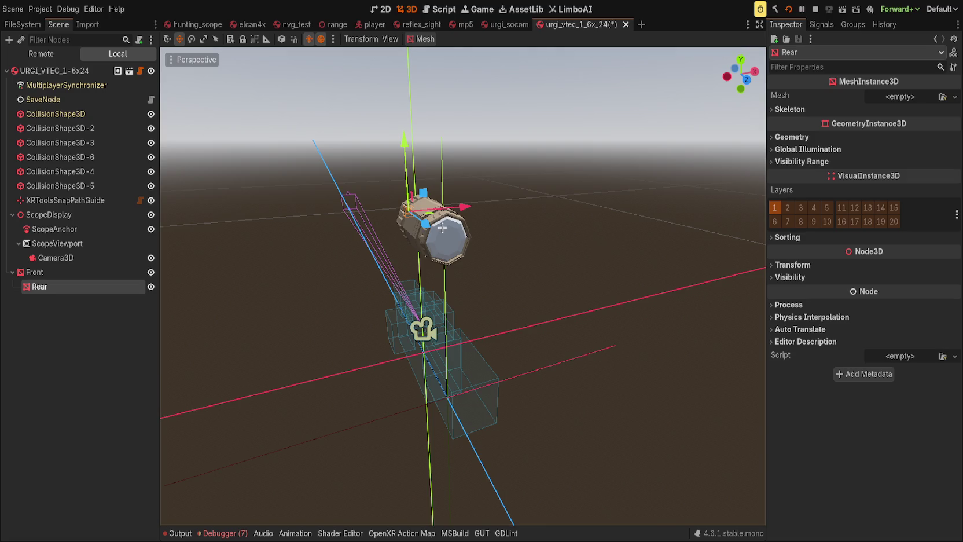
key(ctrl+z)
drag(497, 244, 570, 237)
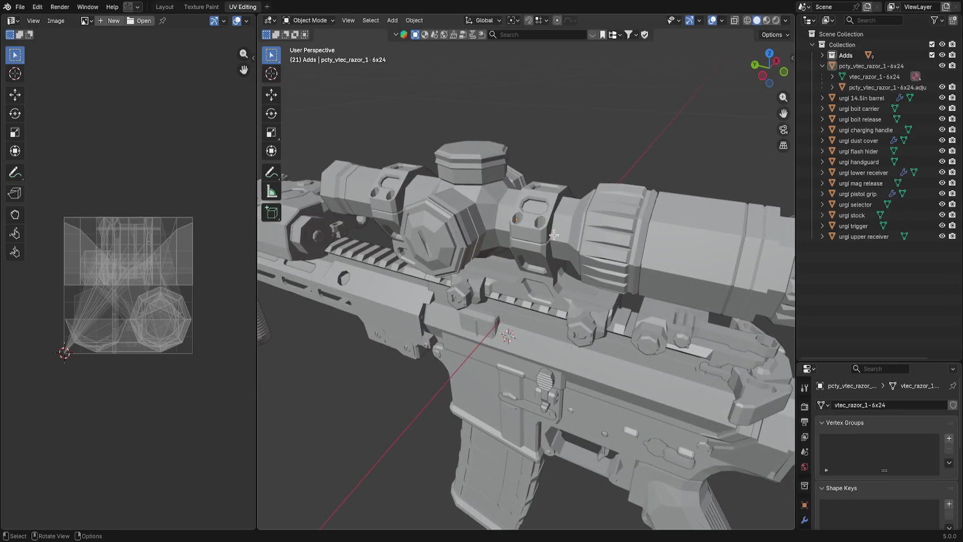
In Blender, select the scope's adjustment part.
click(542, 231)
scroll(660, 234, down, 3)
click(643, 266)
scroll(655, 259, down, 2)
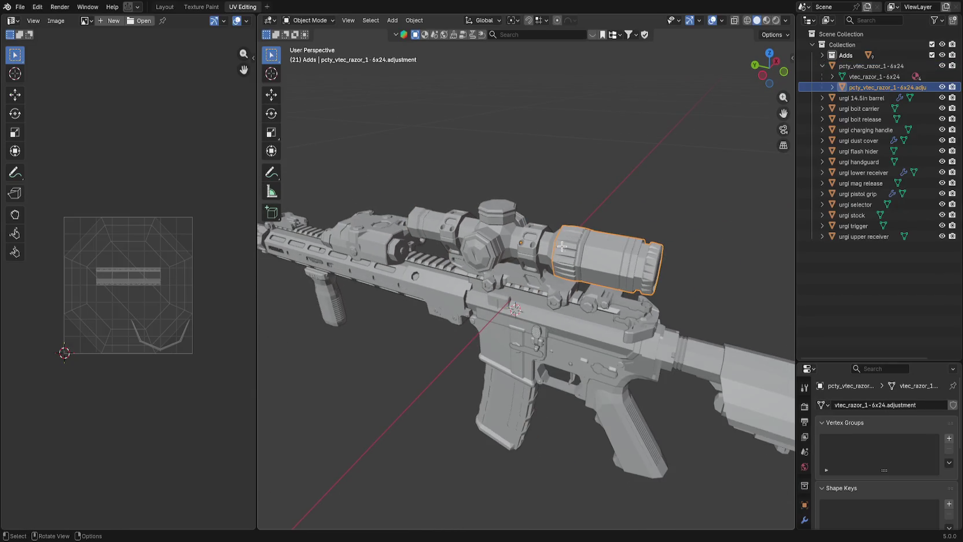
Select all the parts from the scope through the urgi upper receiver.
click(530, 247)
drag(531, 247, 619, 228)
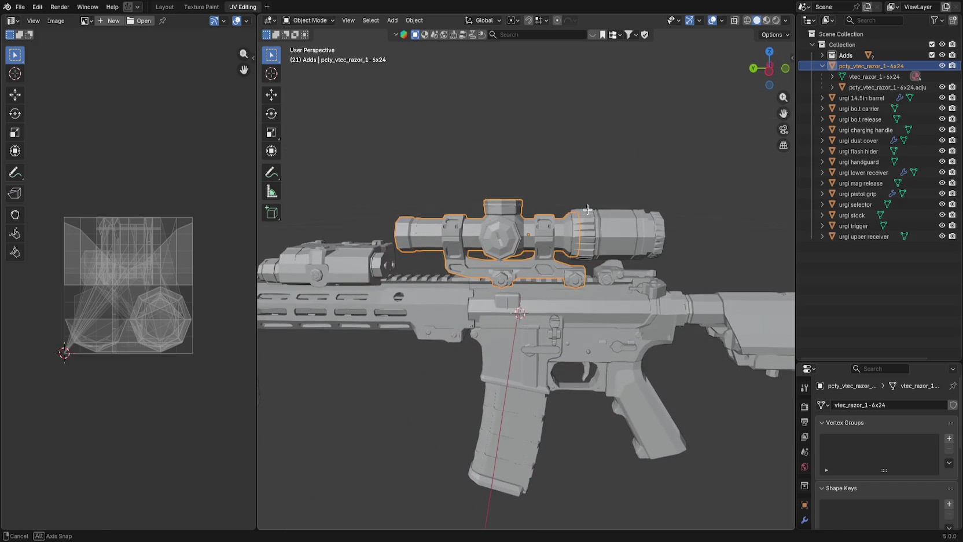
click(619, 228)
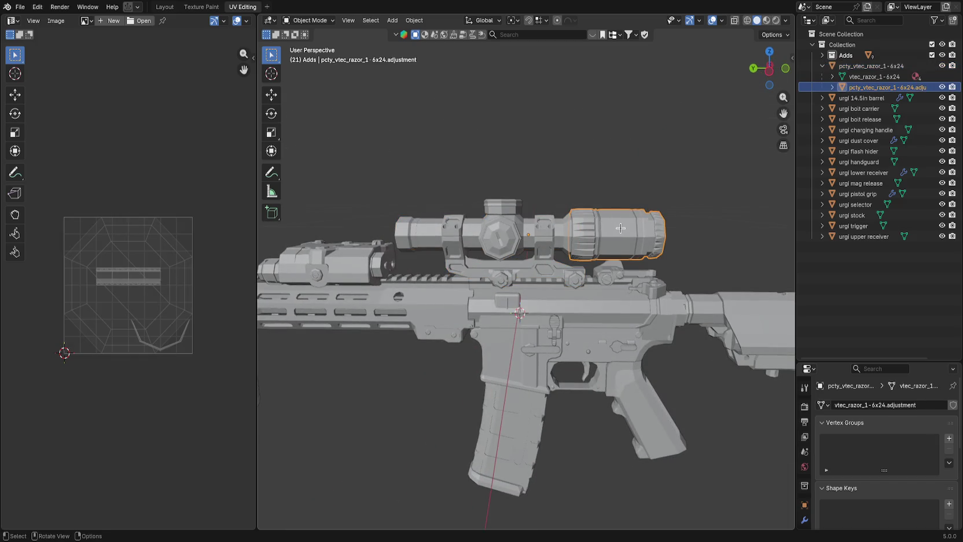
click(546, 232)
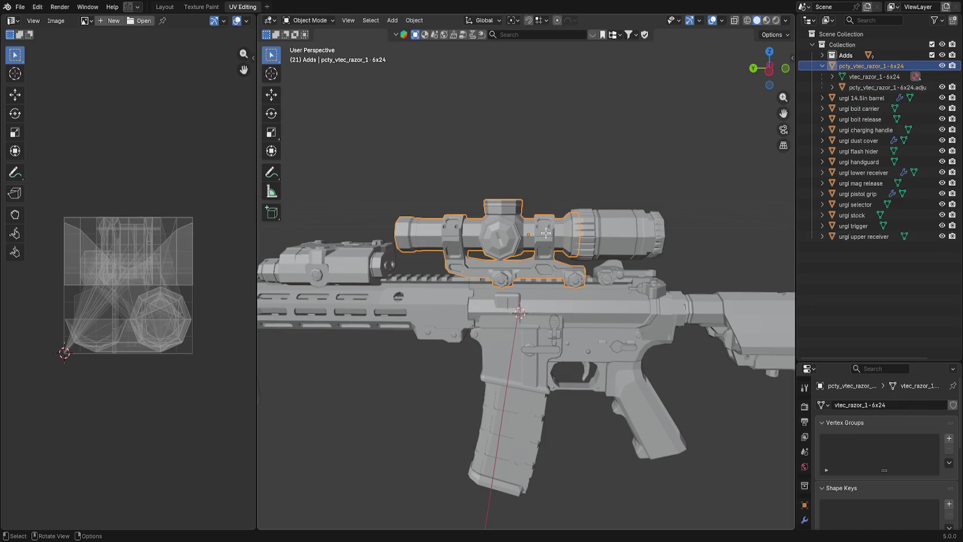
click(612, 231)
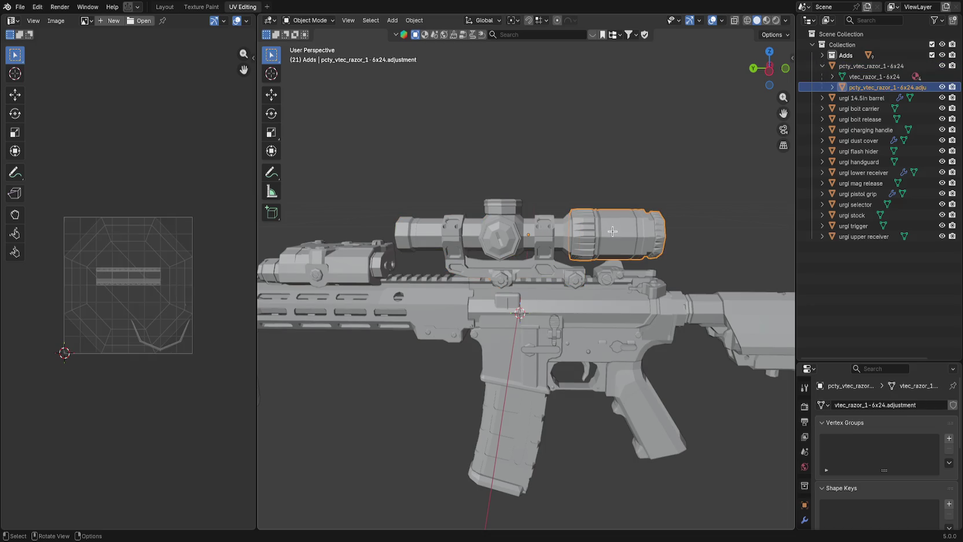
click(538, 229)
drag(538, 229, 497, 243)
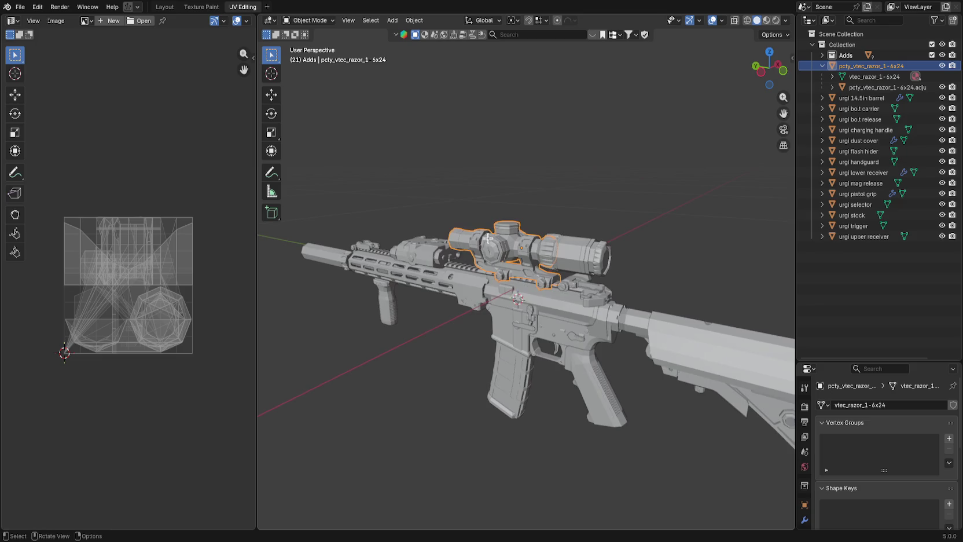
shift+click(850, 236)
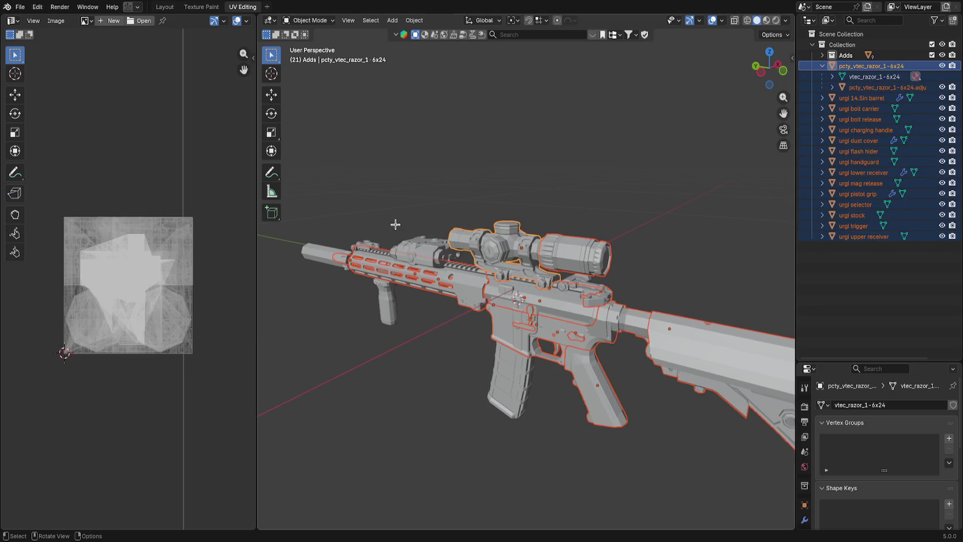
Save urgi_socom.blend, export the selection as glTF 2.0, and return to Godot.
key(ctrl+s)
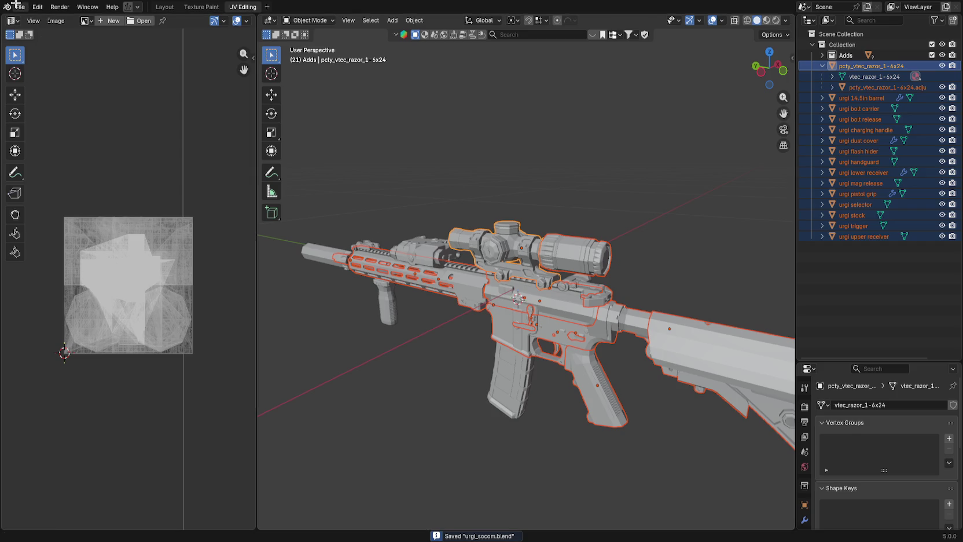
click(20, 7)
mouse_move(57, 166)
click(167, 264)
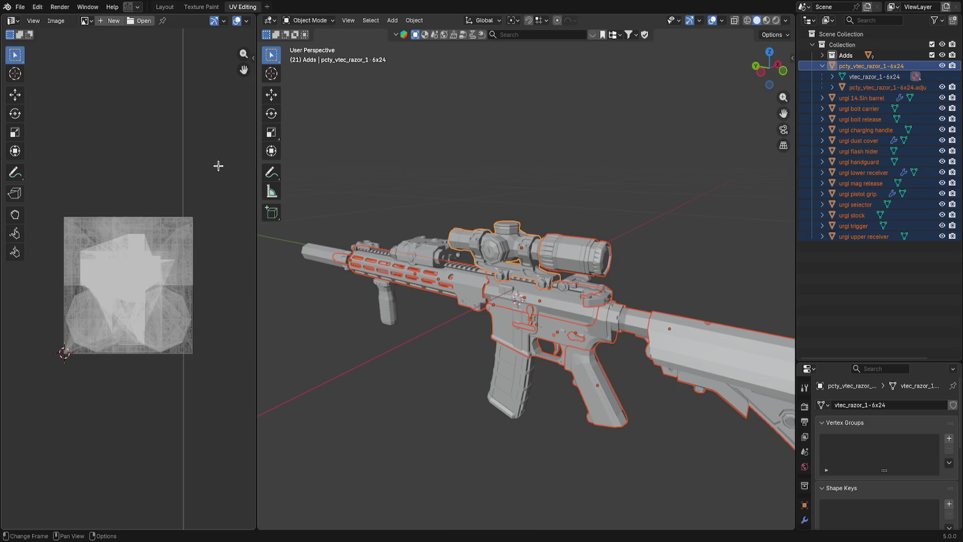
key(alt+Tab)
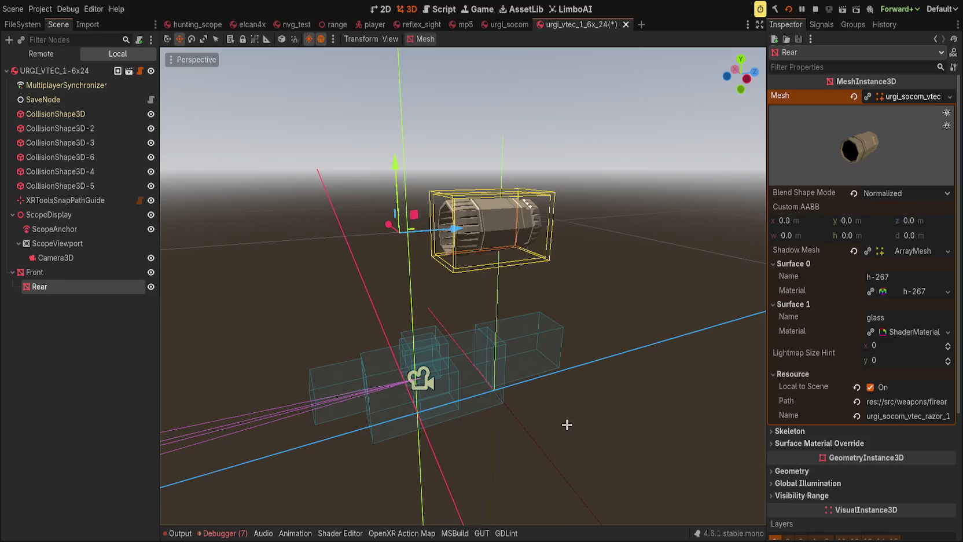
Save the scope scene and reimport urgi_socom.glb through its Advanced import settings.
click(87, 272)
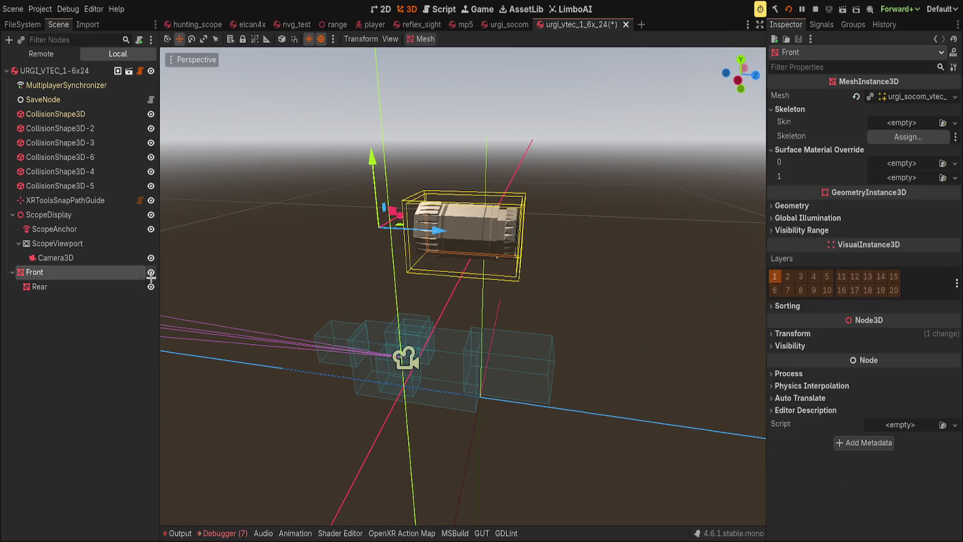
key(ctrl+s)
click(88, 24)
click(50, 530)
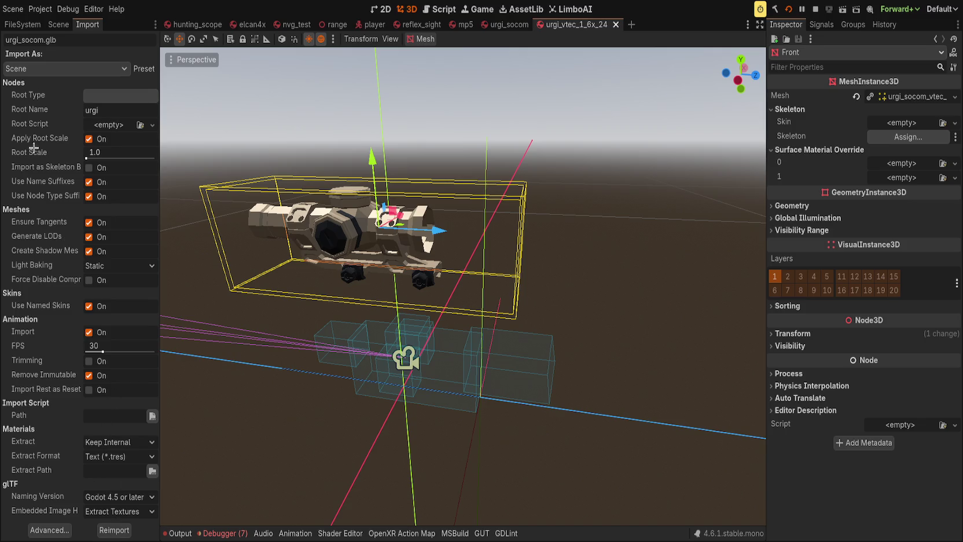
Select both Front and Rear lens nodes and reset their position to zero.
click(59, 25)
click(151, 288)
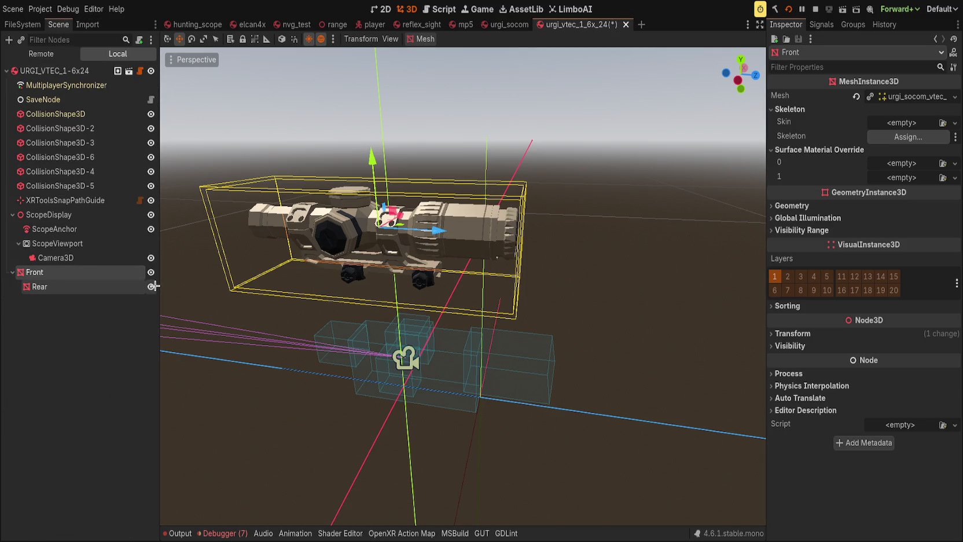
scroll(301, 314, down, 1)
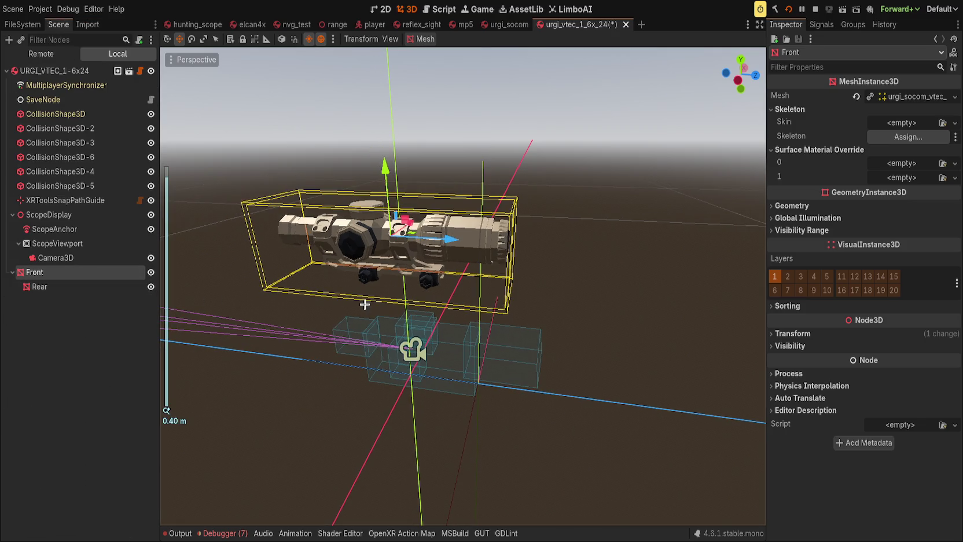
ctrl+click(107, 287)
click(792, 276)
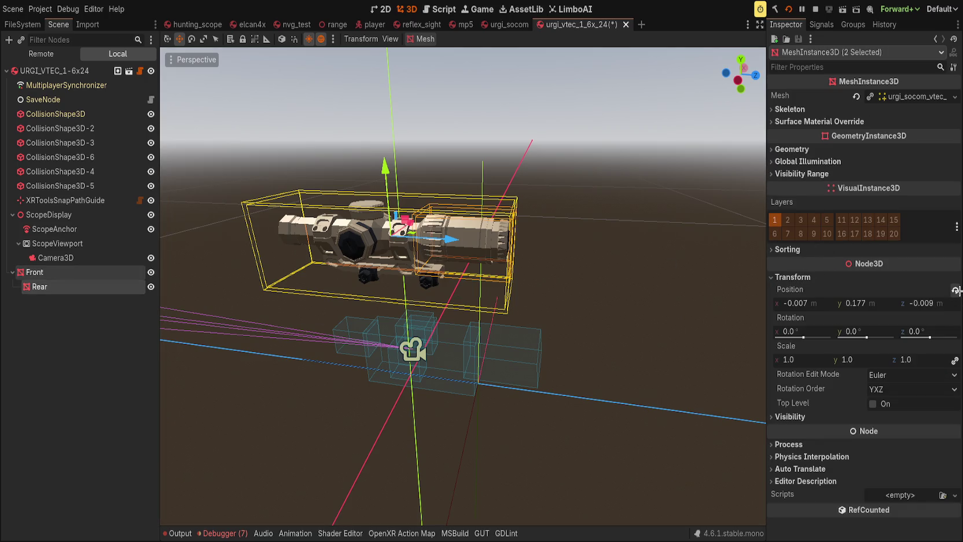
click(956, 290)
In Left Orthogonal view, drag both lenses to position (0, 0.046, 0.035).
click(740, 73)
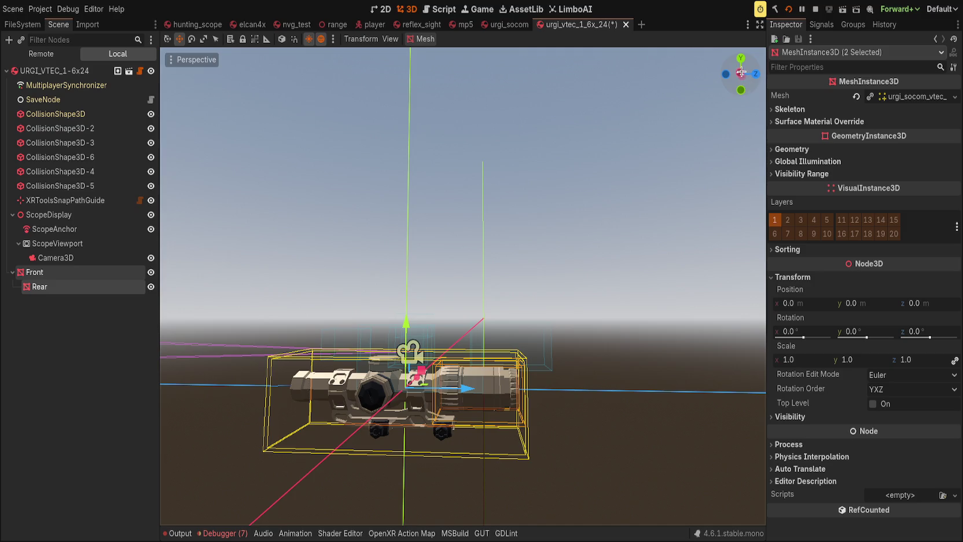
scroll(394, 359, up, 4)
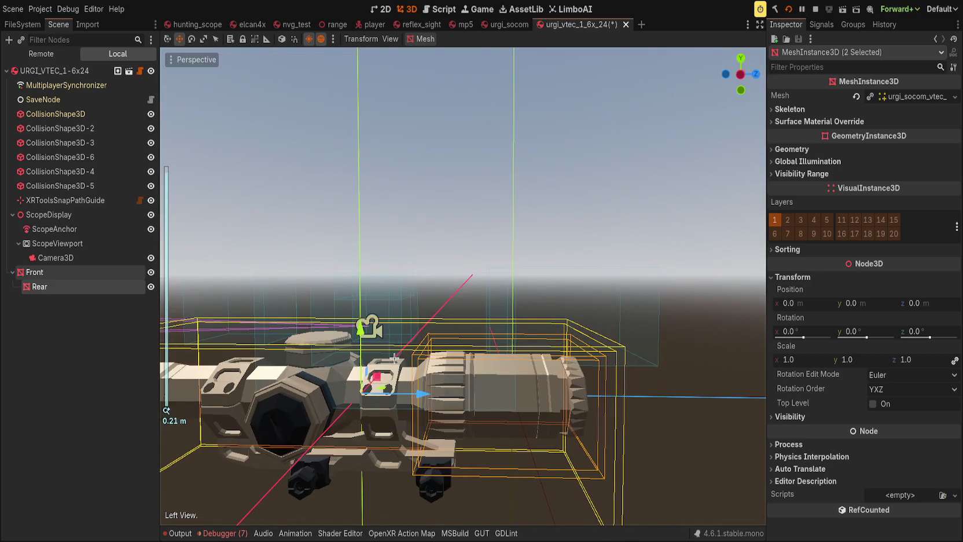
click(740, 74)
drag(396, 358, 399, 354)
drag(382, 318, 431, 252)
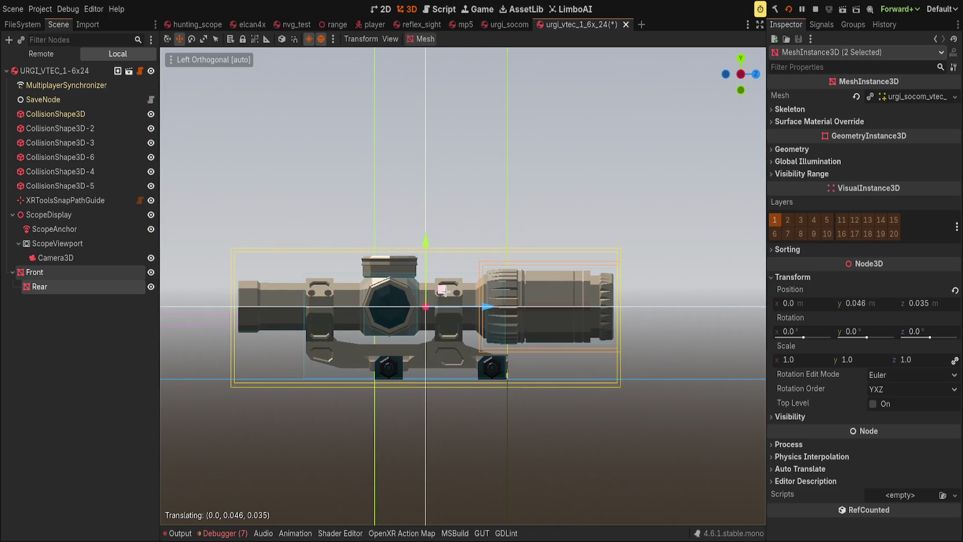
mouse_move(443, 289)
mouse_down()
mouse_move(326, 255)
mouse_move(337, 256)
mouse_up()
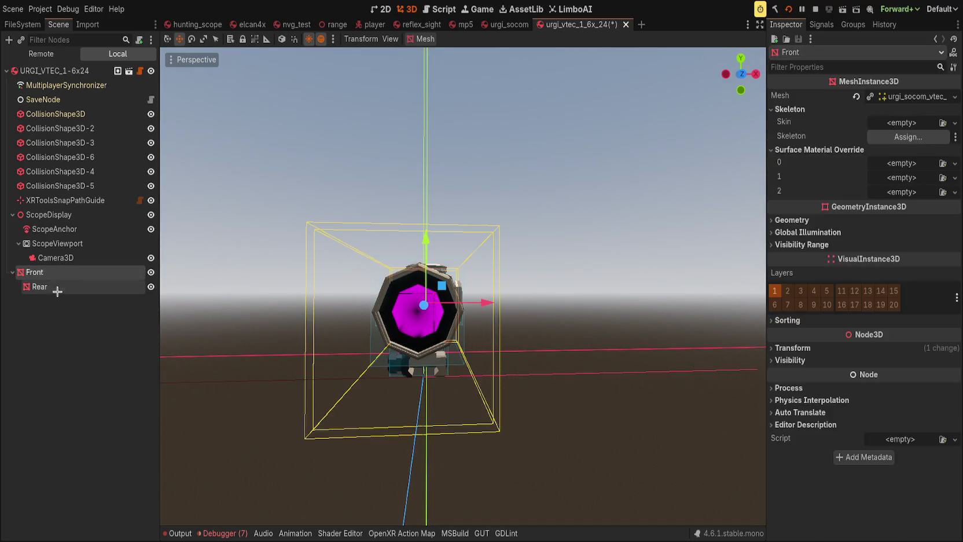
Check the repositioned Rear lens mesh from several angles.
click(62, 286)
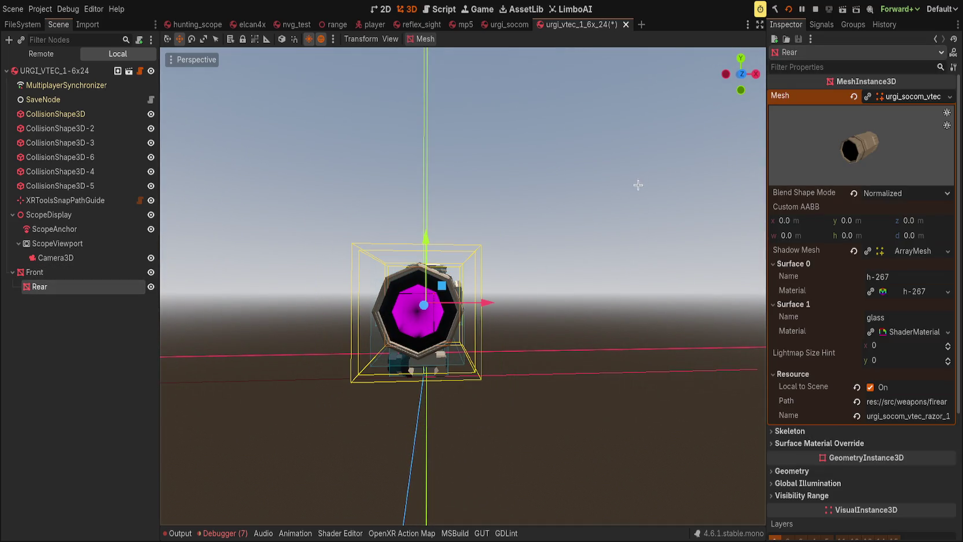
click(637, 185)
mouse_move(417, 324)
mouse_down()
mouse_move(399, 330)
mouse_move(411, 328)
mouse_up()
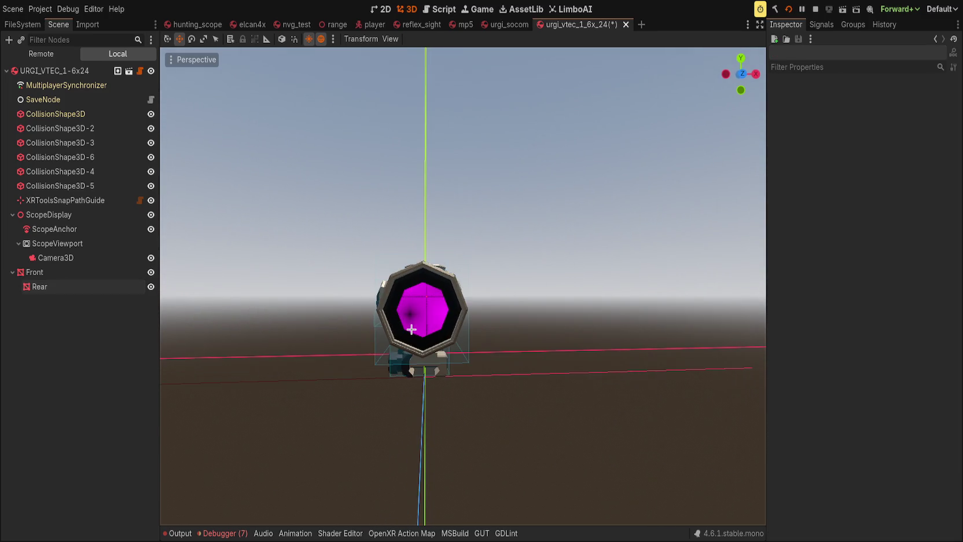
click(412, 329)
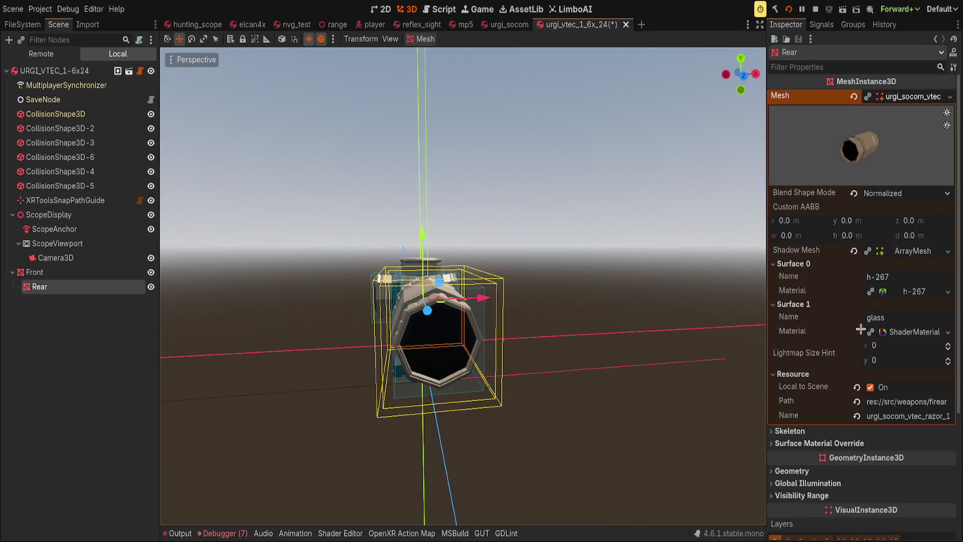
click(673, 333)
key(ctrl+z)
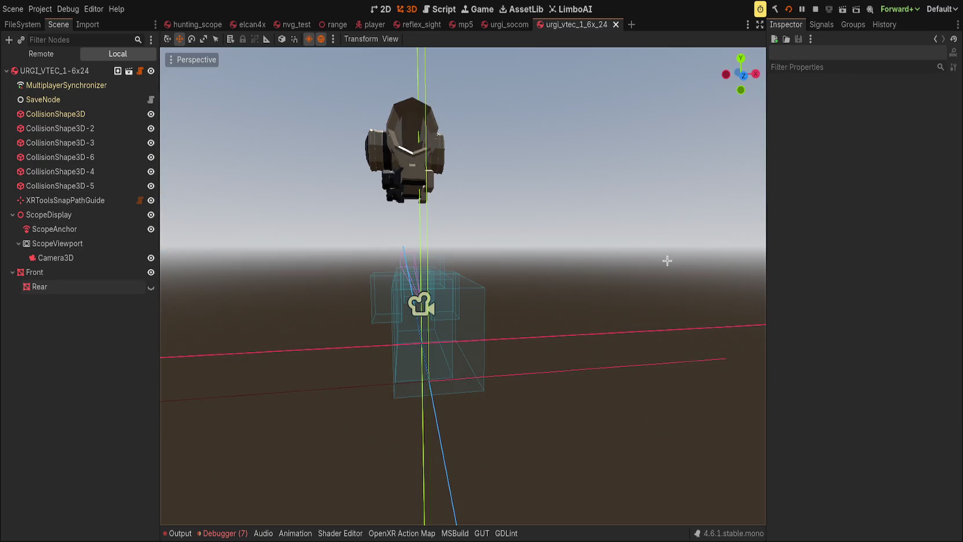
mouse_move(666, 260)
mouse_down()
mouse_move(732, 322)
mouse_move(605, 266)
mouse_move(571, 279)
mouse_move(550, 262)
mouse_move(518, 260)
mouse_up()
scroll(585, 274, down, 3)
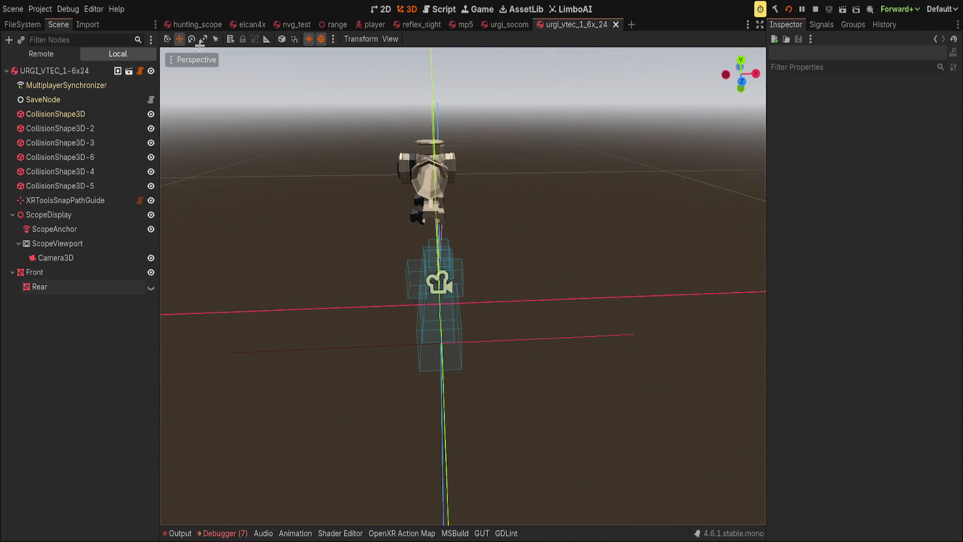
Delete WorldEnvironment from the elcan4x scene, then save the urgi_vtec scope scene.
click(249, 24)
click(87, 84)
key(Delete)
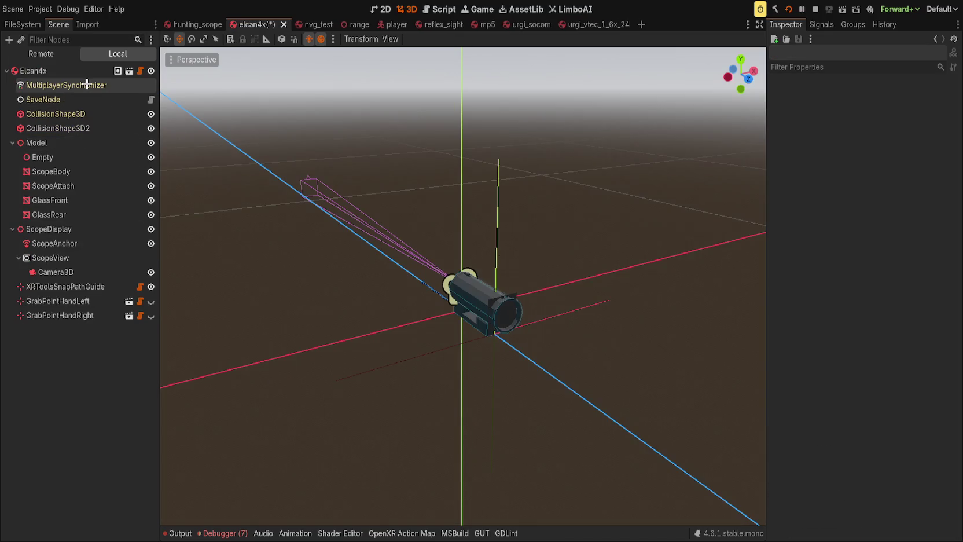
click(586, 25)
key(ctrl+s)
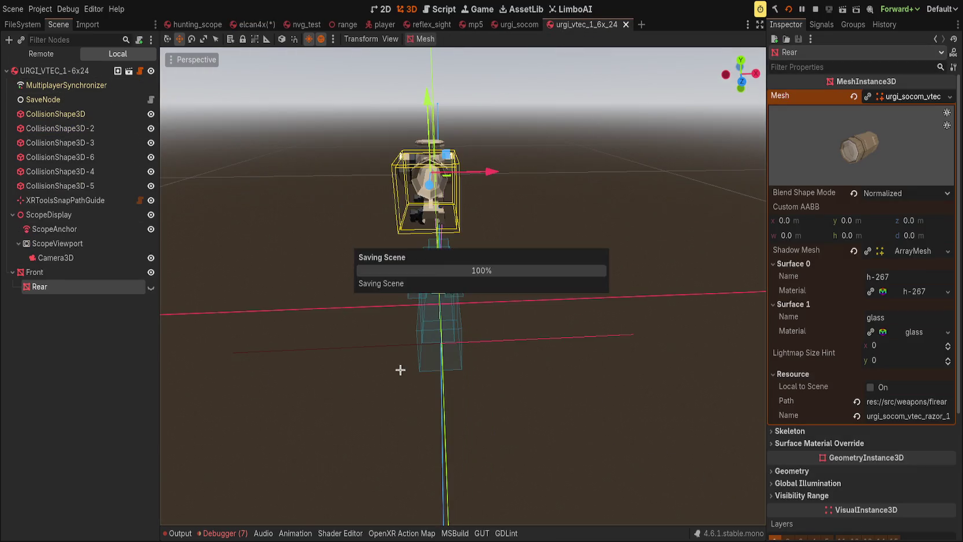
Select the Rear lens mesh and review its glass surface's hunting_scope material.
mouse_move(400, 370)
mouse_down()
mouse_move(522, 243)
mouse_move(531, 262)
mouse_move(522, 273)
mouse_move(403, 242)
mouse_move(382, 286)
mouse_up()
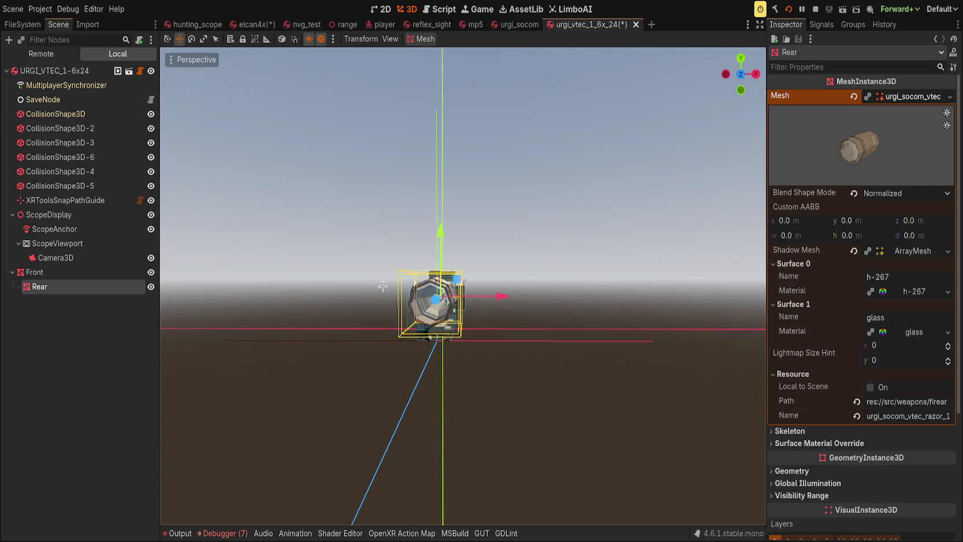
scroll(490, 341, up, 5)
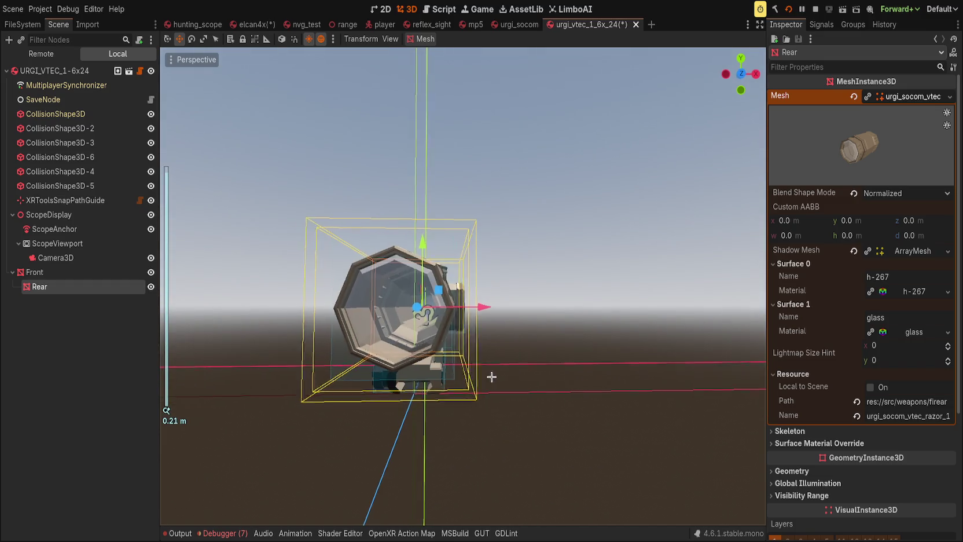
click(432, 349)
click(432, 349)
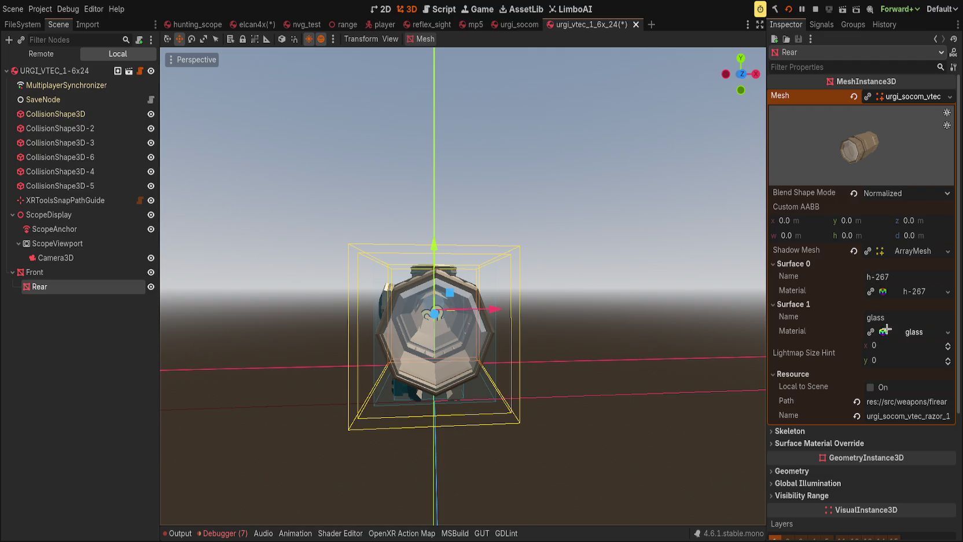
click(895, 333)
click(895, 334)
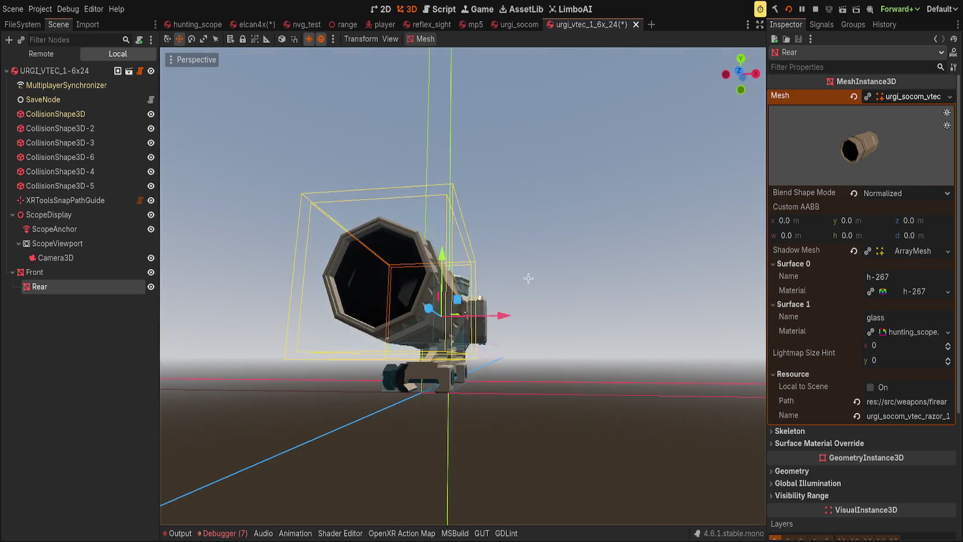
scroll(535, 293, down, 3)
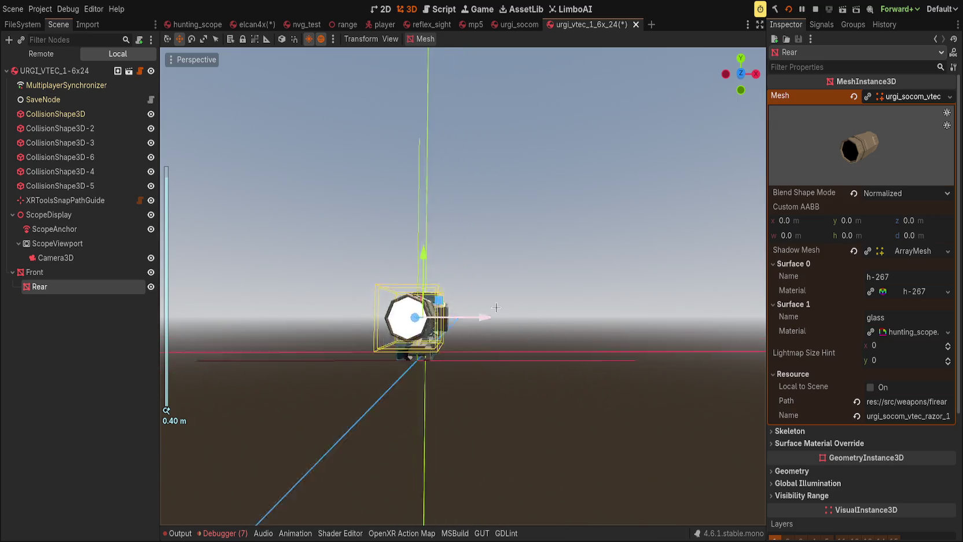
scroll(544, 324, up, 5)
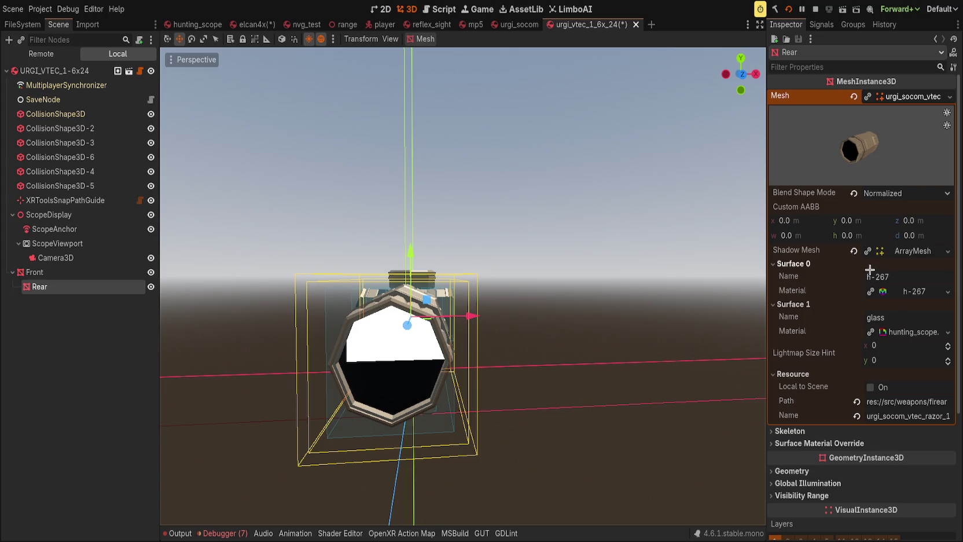
Make the glass ShaderMaterial unique and expand Shader Parameters, Reticle, Distortion, Eyebox and Shadow.
click(869, 330)
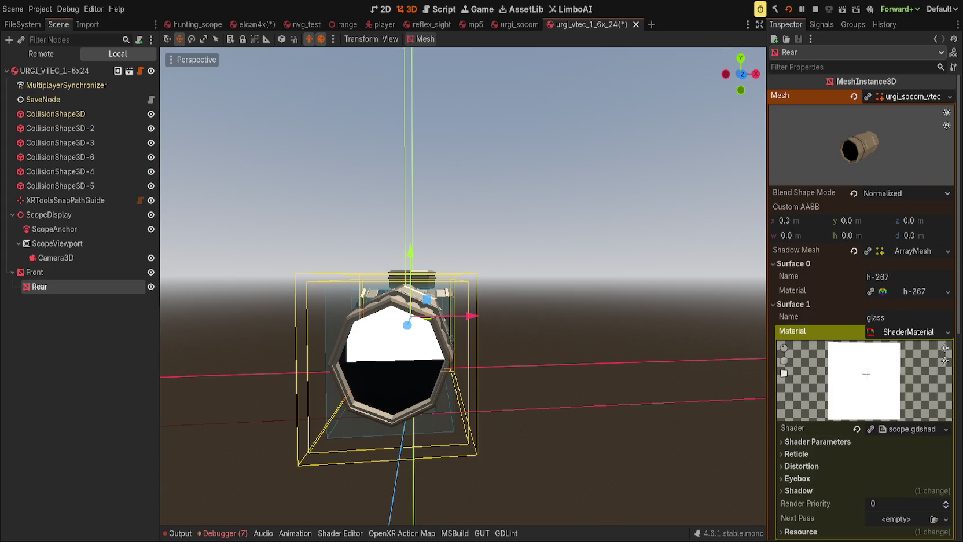
scroll(845, 398, down, 3)
click(801, 316)
click(801, 303)
click(803, 291)
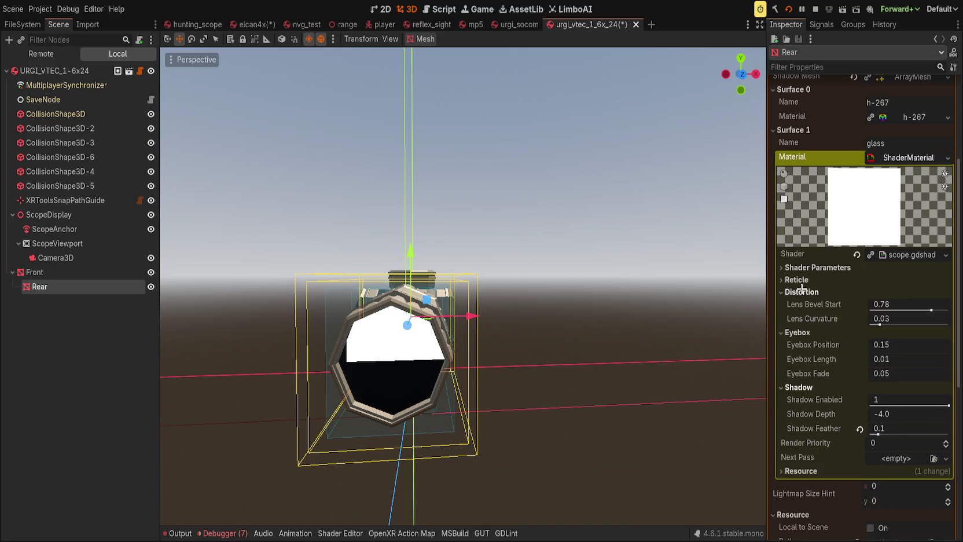
click(805, 279)
click(809, 268)
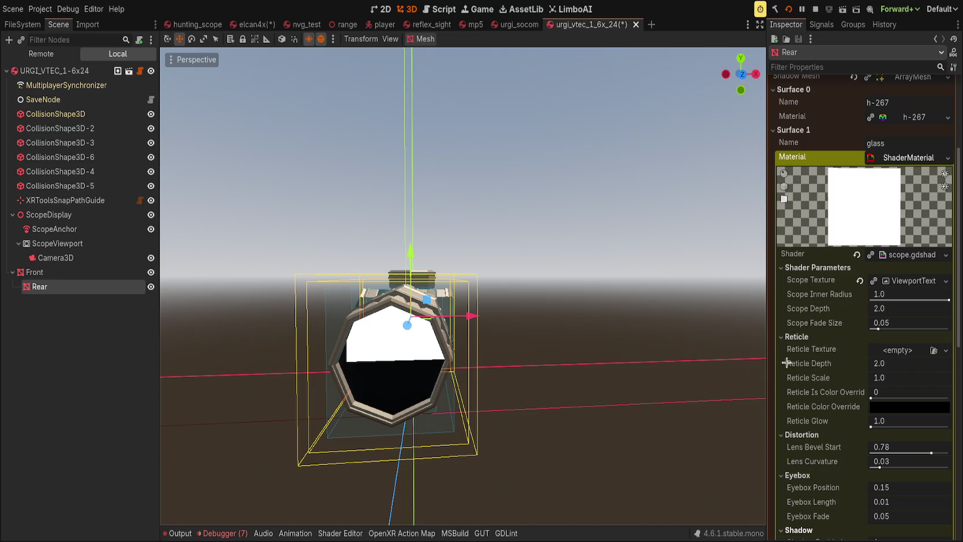
click(86, 260)
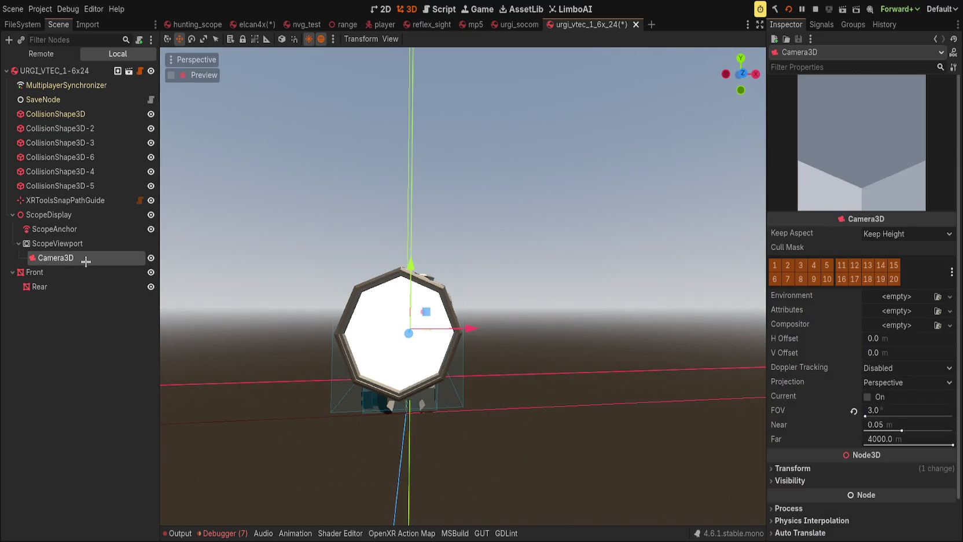
Raise the ScopeAnchor about 0.003 m in Rear Orthogonal view, then reselect the Rear lens.
double_click(85, 259)
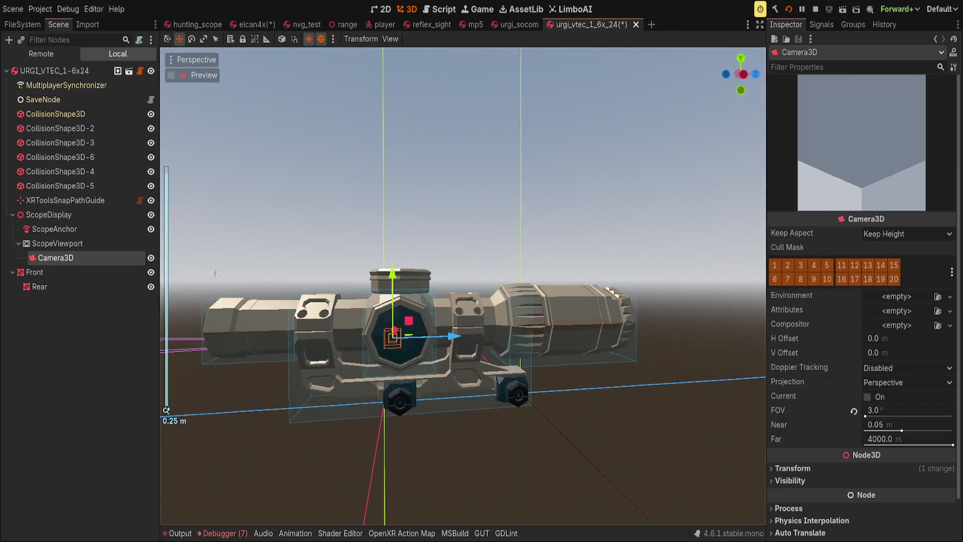
click(57, 227)
drag(392, 272, 217, 262)
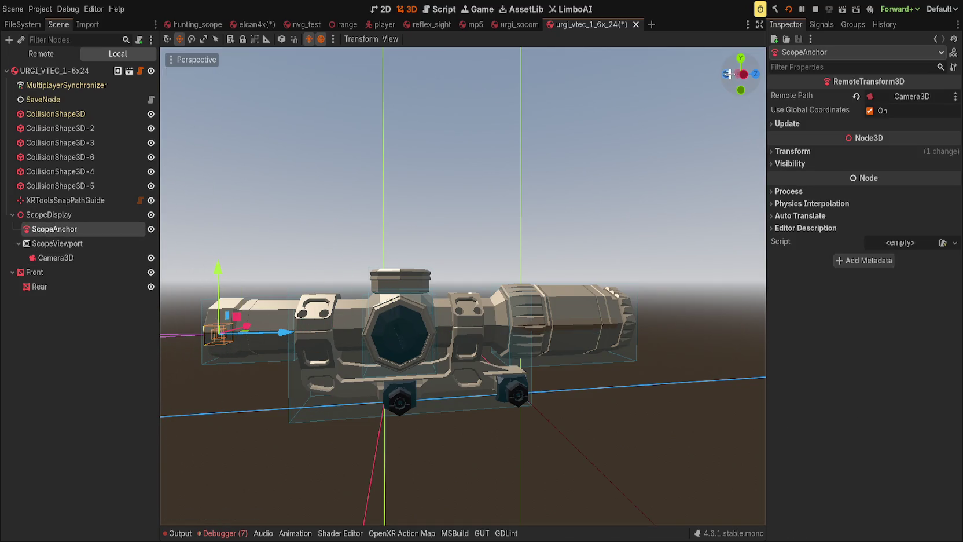
click(728, 74)
mouse_move(529, 331)
mouse_down()
mouse_move(268, 356)
mouse_move(644, 318)
mouse_move(436, 318)
mouse_up()
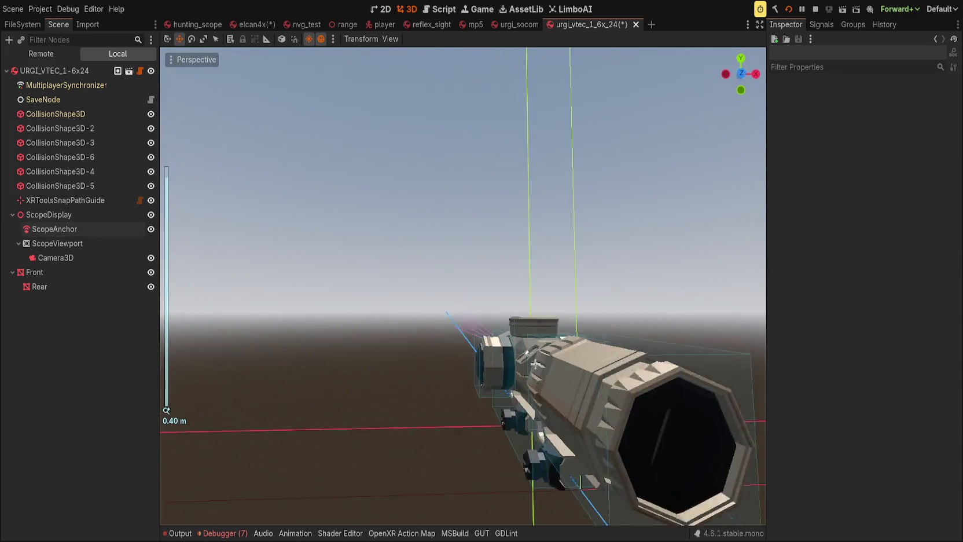
click(113, 234)
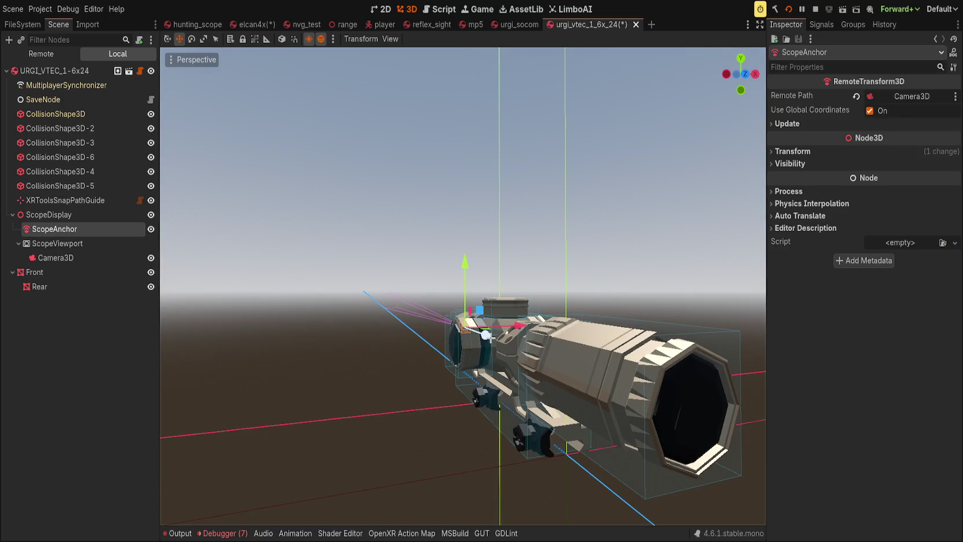
mouse_move(480, 332)
mouse_down()
mouse_move(501, 338)
mouse_move(342, 345)
mouse_up()
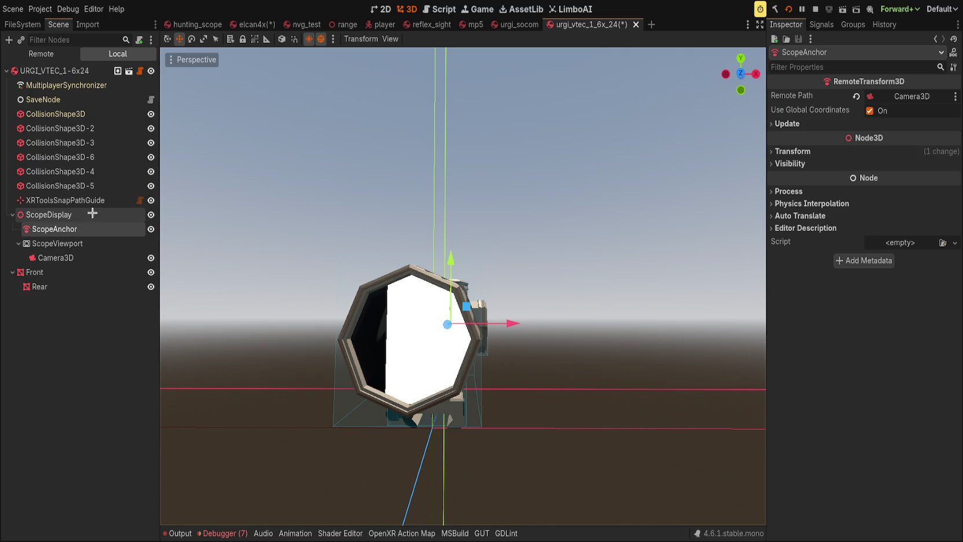
click(64, 287)
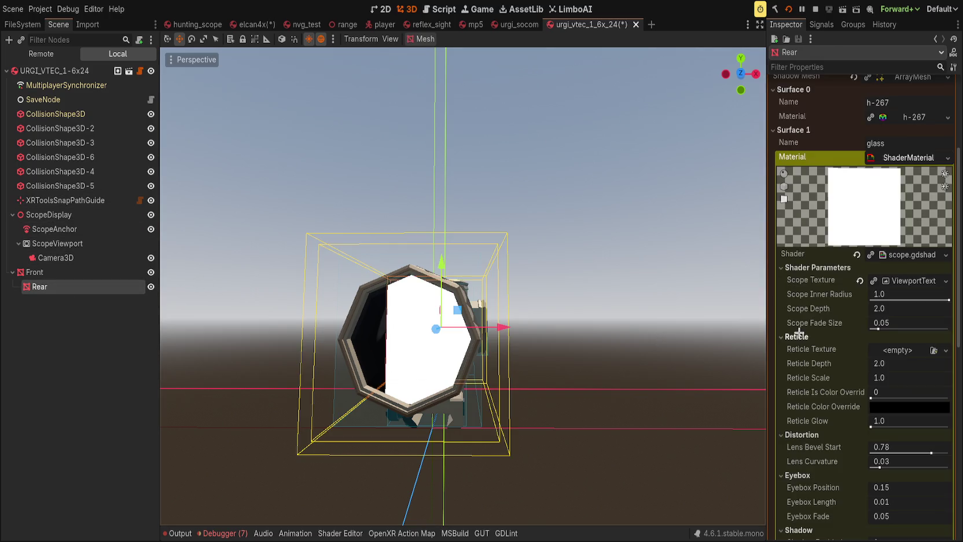
Set the Rear shader's Scope Depth to 4.8 and Scope Fade Size to 0.158.
click(891, 309)
text(4)
key(Return)
mouse_move(878, 324)
mouse_down()
mouse_move(894, 323)
mouse_move(894, 310)
mouse_move(821, 317)
mouse_up()
click(894, 310)
text(4.8)
key(Return)
Try a higher Reticle Glow and undo it, then select the scope adjustment object in Blender.
scroll(797, 345, down, 5)
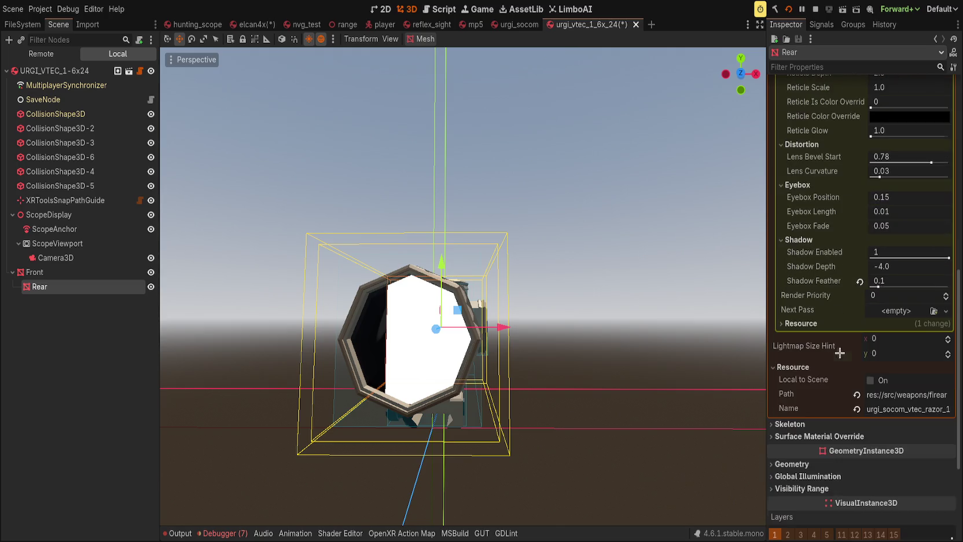
scroll(833, 336, up, 5)
mouse_move(682, 347)
mouse_down()
mouse_move(643, 325)
mouse_move(645, 313)
mouse_up()
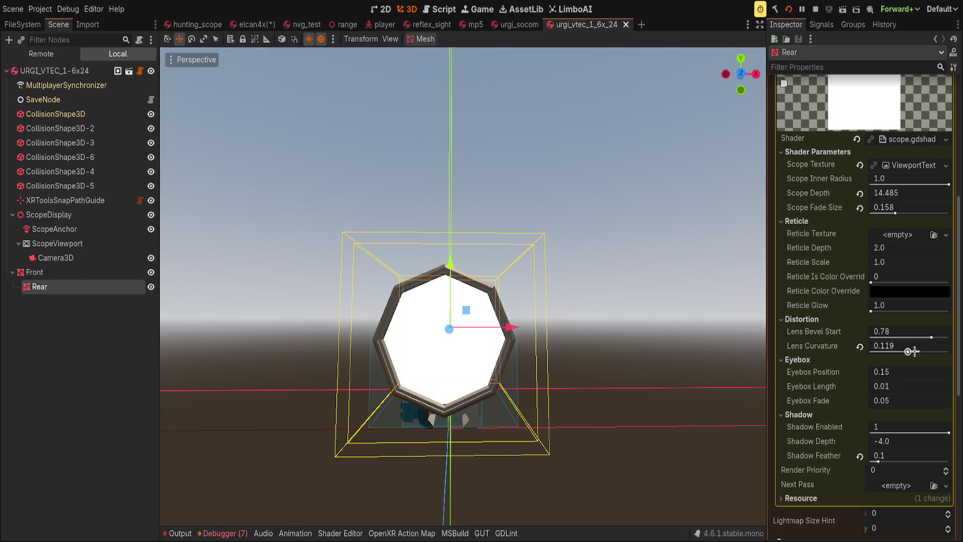
mouse_move(870, 310)
mouse_down()
mouse_move(902, 309)
mouse_move(868, 308)
mouse_up()
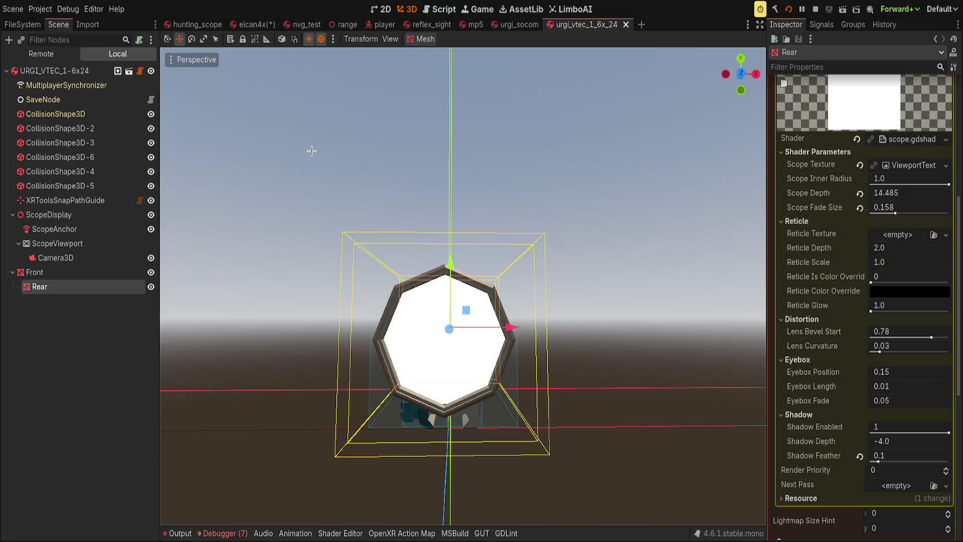
key(ctrl+z)
drag(491, 257, 480, 260)
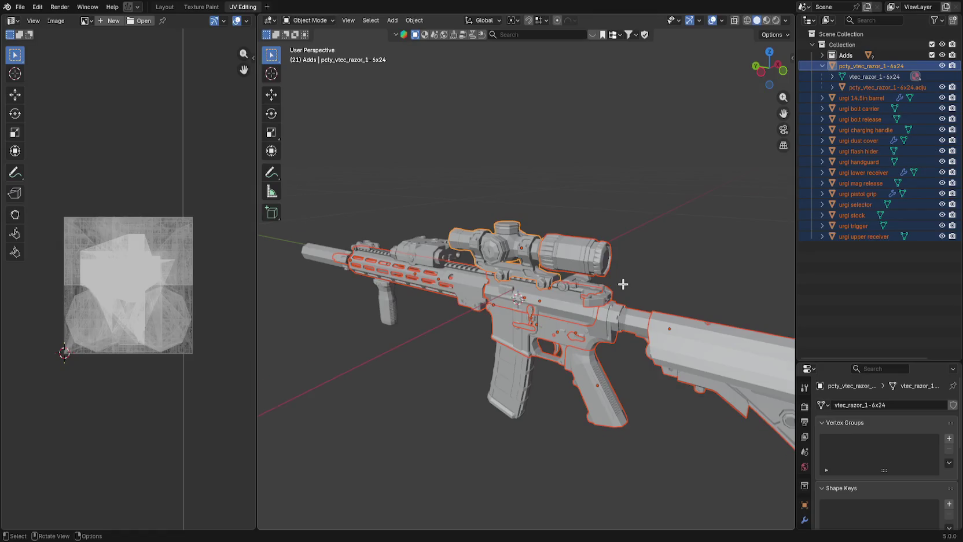
mouse_move(623, 284)
mouse_down()
mouse_move(554, 302)
mouse_move(538, 273)
mouse_up()
click(541, 218)
In Edit Mode, hide the octagonal ring and inner lens faces of the scope.
scroll(590, 283, up, 5)
scroll(554, 294, down, 4)
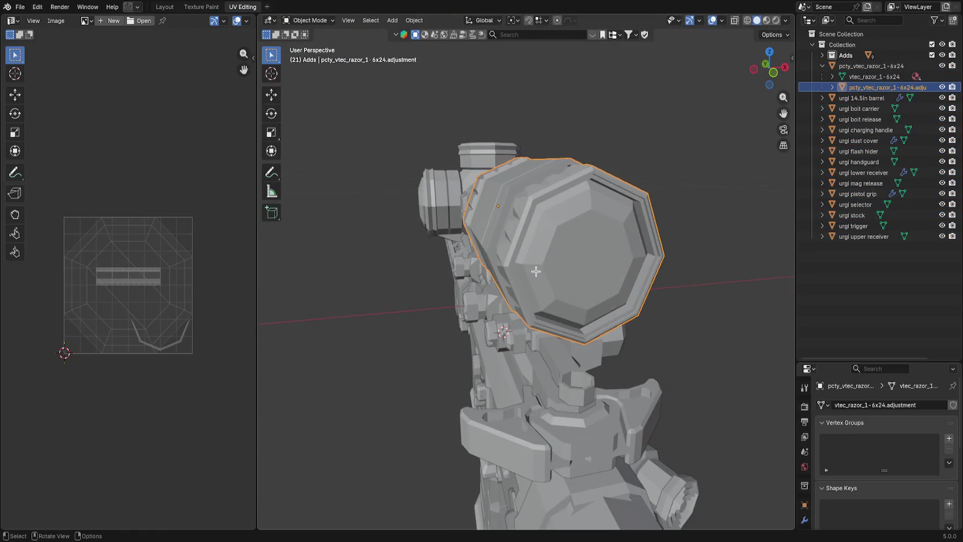
scroll(524, 272, up, 4)
key(Tab)
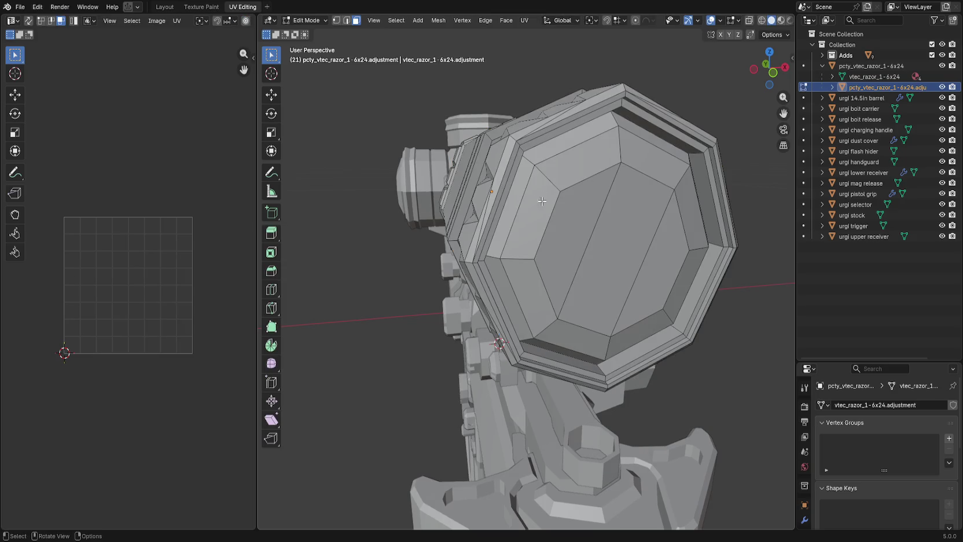
alt+click(548, 183)
shift+click(573, 243)
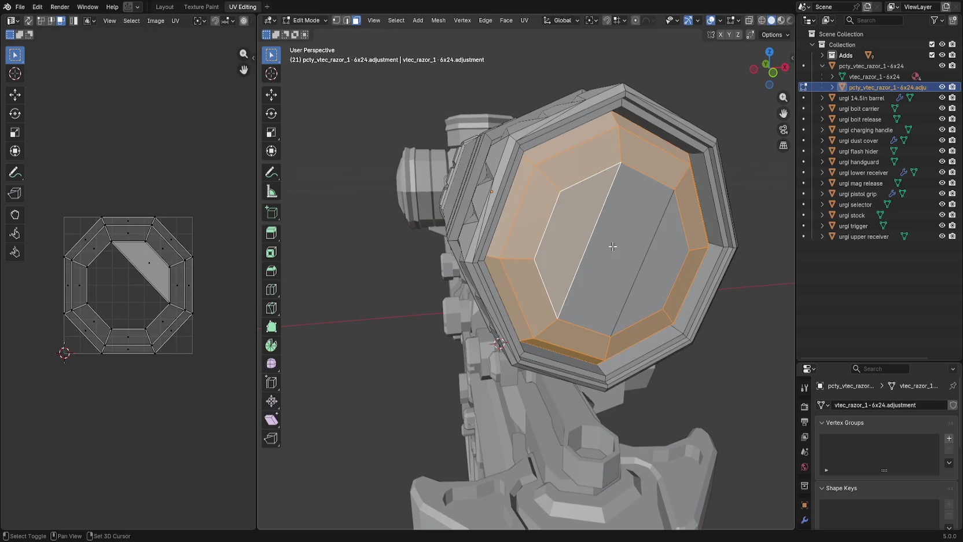
shift+click(654, 262)
shift+click(616, 261)
mouse_move(616, 261)
mouse_down()
mouse_move(597, 260)
mouse_move(531, 403)
mouse_move(352, 388)
mouse_up()
key(h)
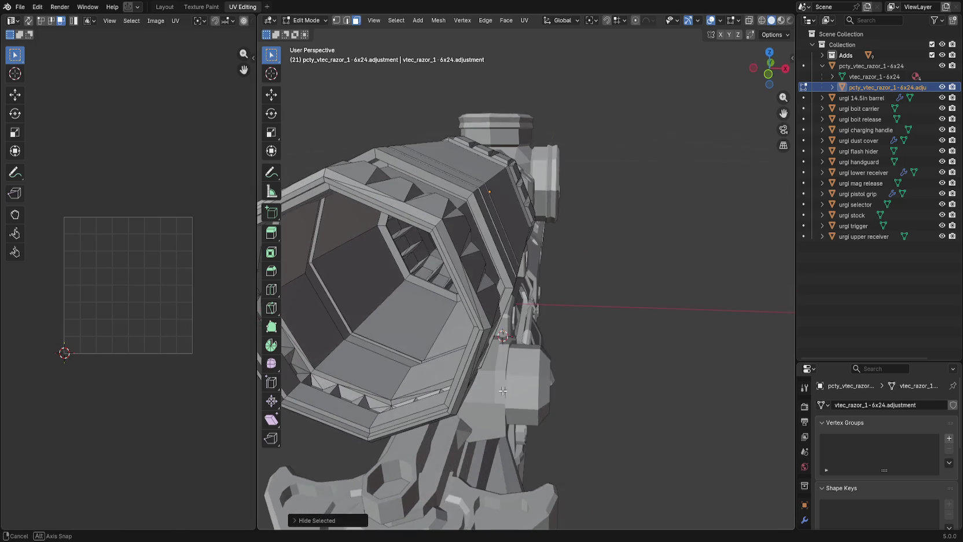
key(alt+h)
key(h)
Fill the rear rim edge loop with a single flat octagonal face.
click(341, 399)
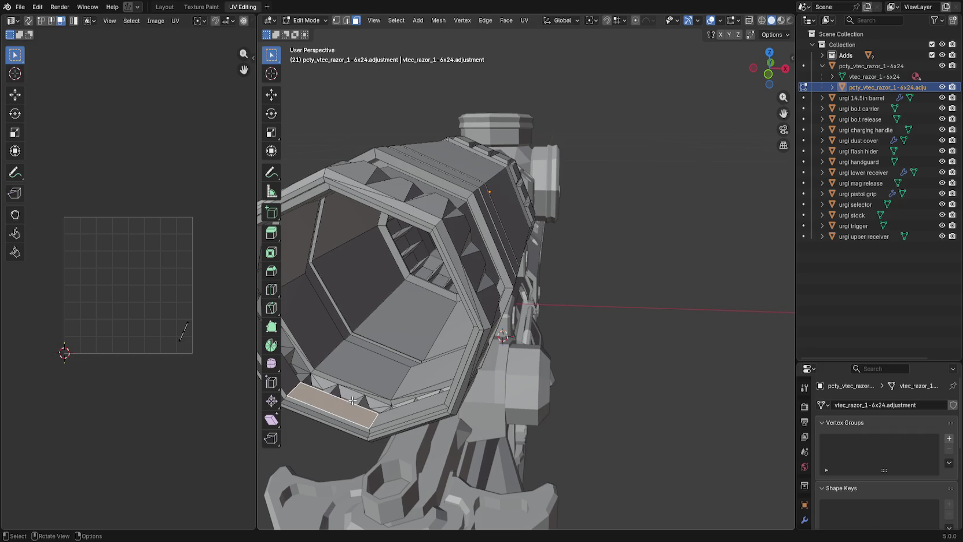
key(alt+a)
key(2)
alt+click(371, 409)
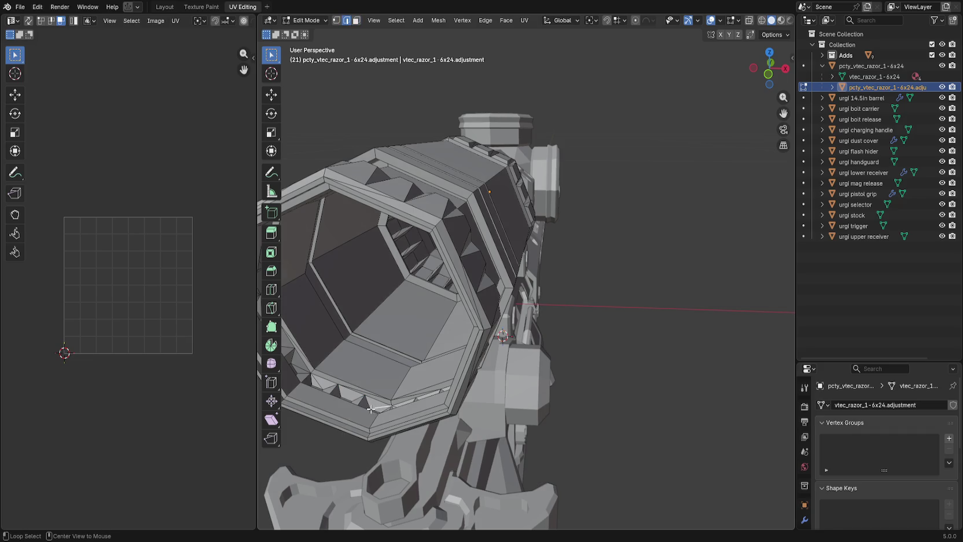
mouse_move(370, 411)
mouse_down()
mouse_move(438, 361)
mouse_move(542, 339)
mouse_up()
key(f)
Rename the vtec razor reticle material to scope.
drag(531, 296, 552, 306)
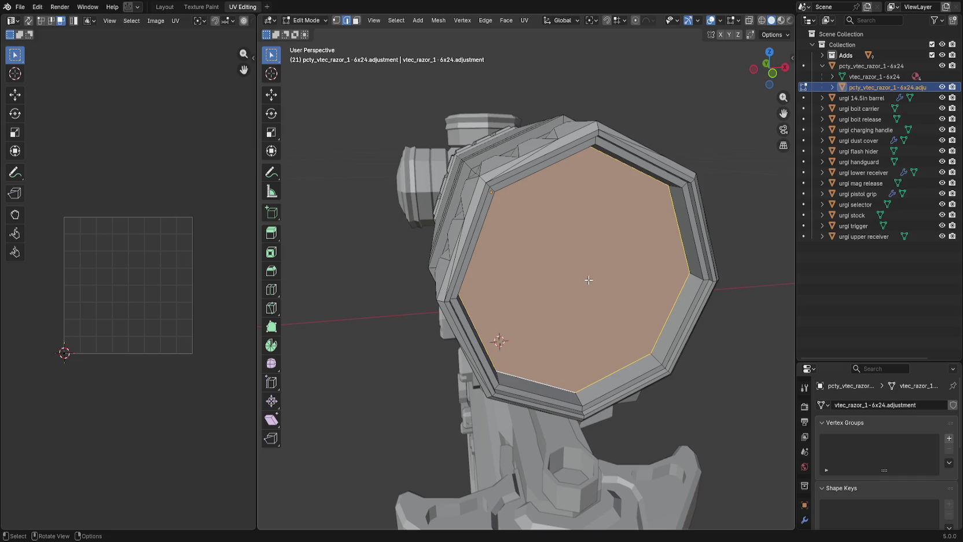
drag(863, 363, 862, 254)
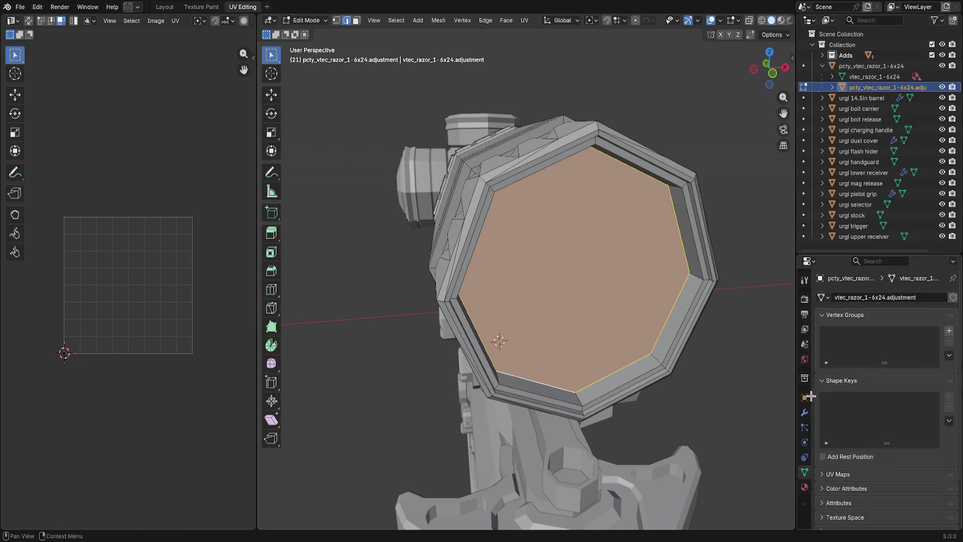
click(804, 487)
mouse_move(884, 342)
mouse_down()
mouse_move(884, 377)
mouse_move(884, 346)
mouse_up()
click(874, 332)
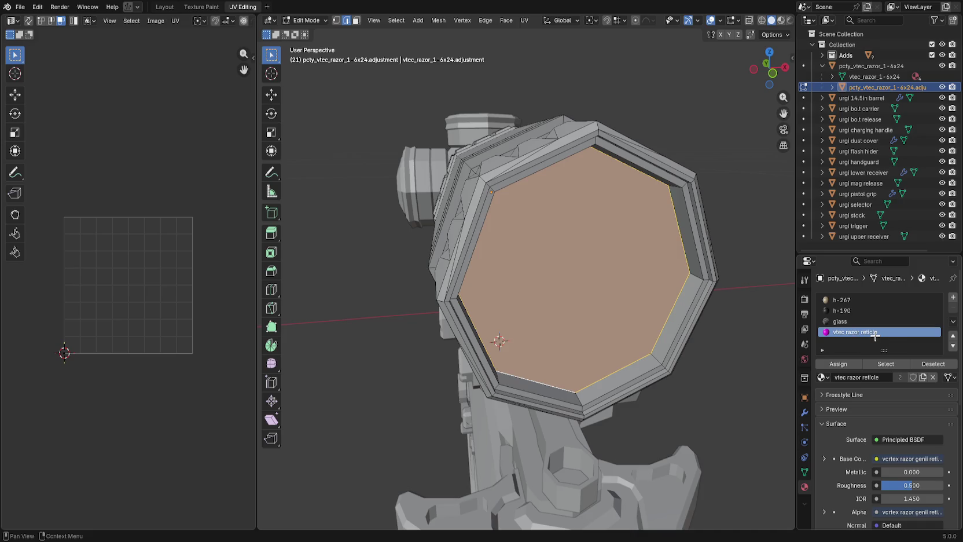
click(853, 377)
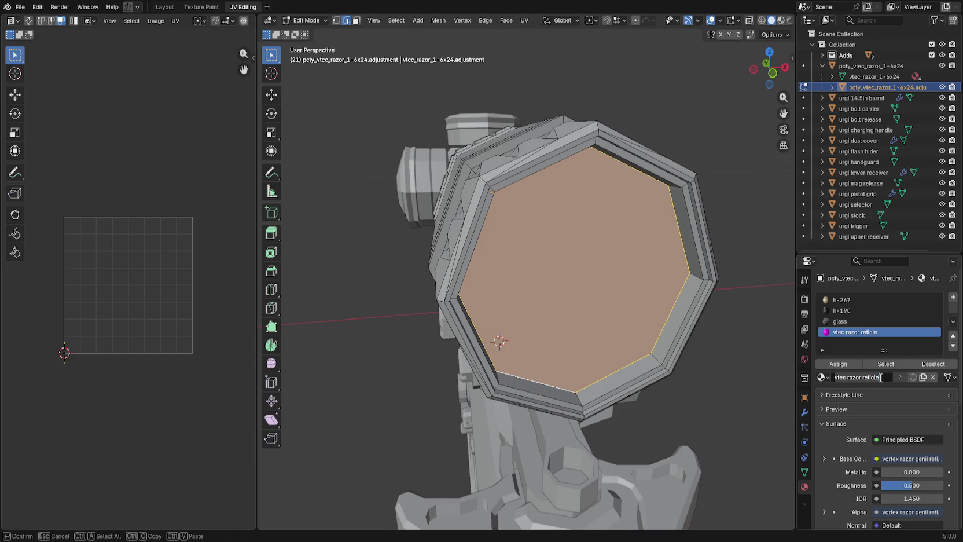
text(scope)
key(Return)
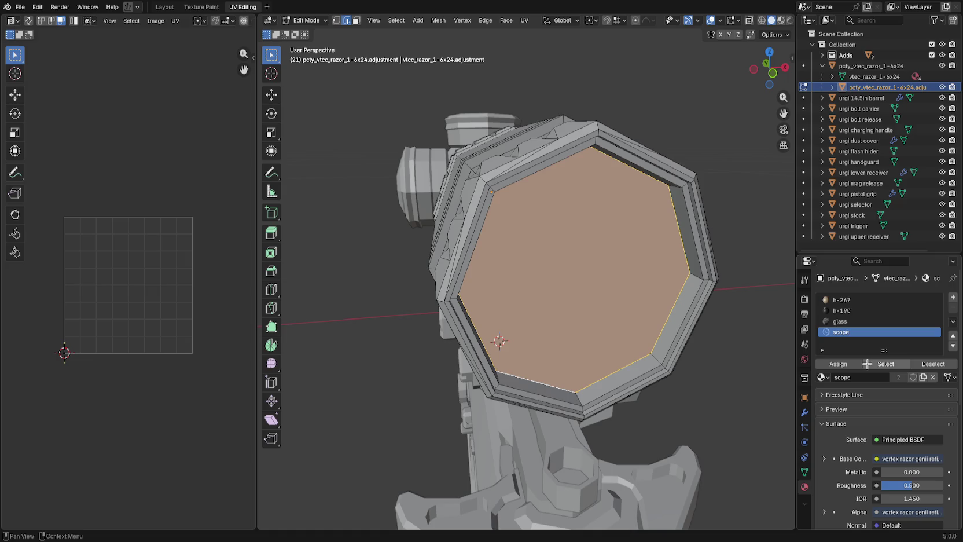
key(ctrl+e)
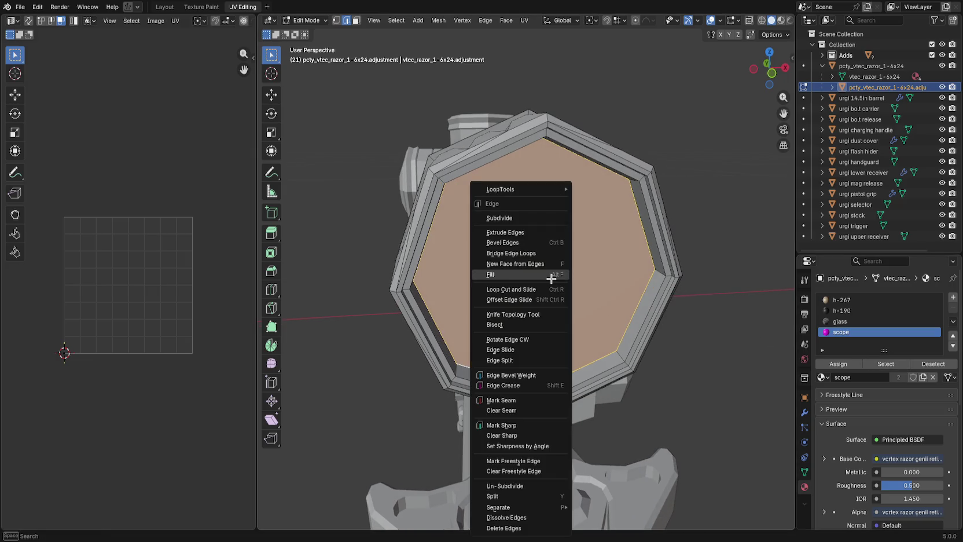
Cube-project the new lens face's UVs and save urgi_socom.blend.
click(524, 20)
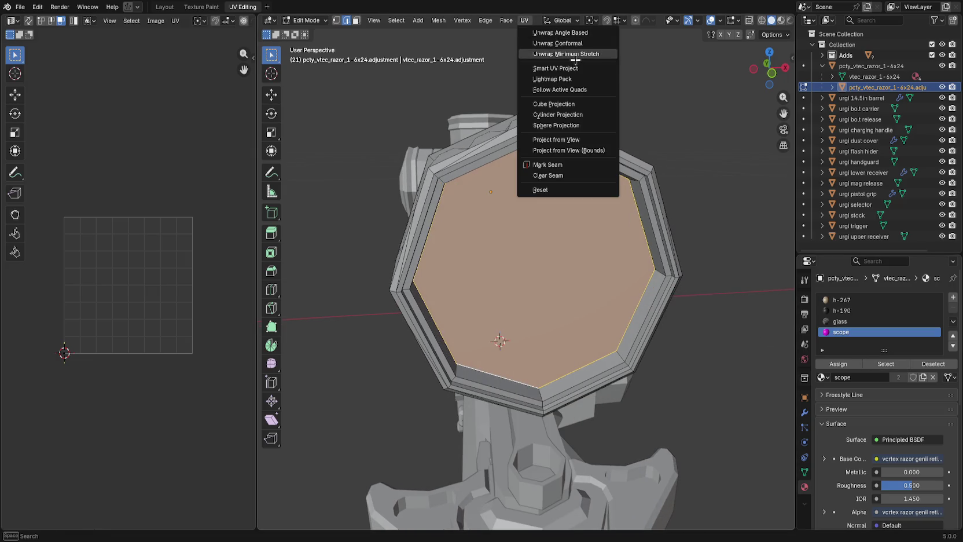
click(578, 105)
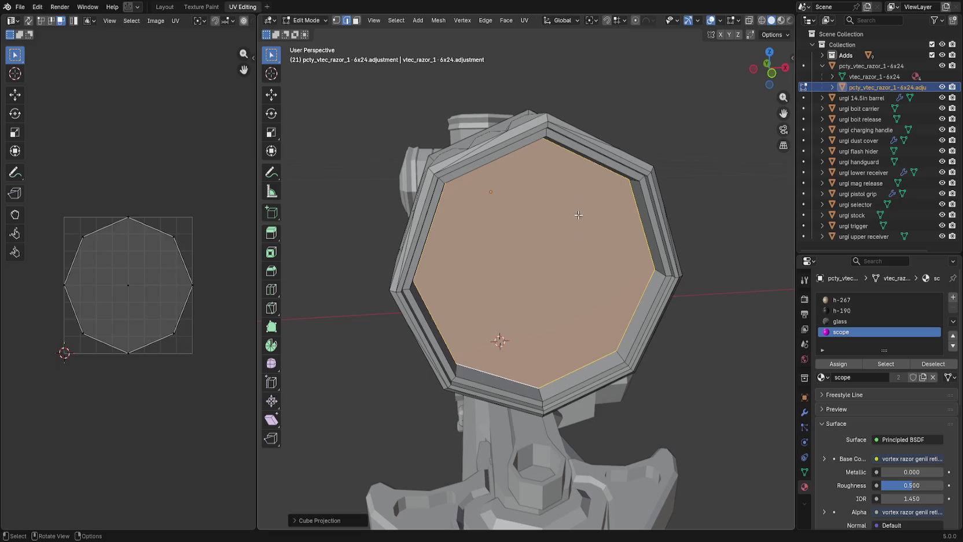
click(730, 306)
scroll(700, 289, down, 5)
key(ctrl+s)
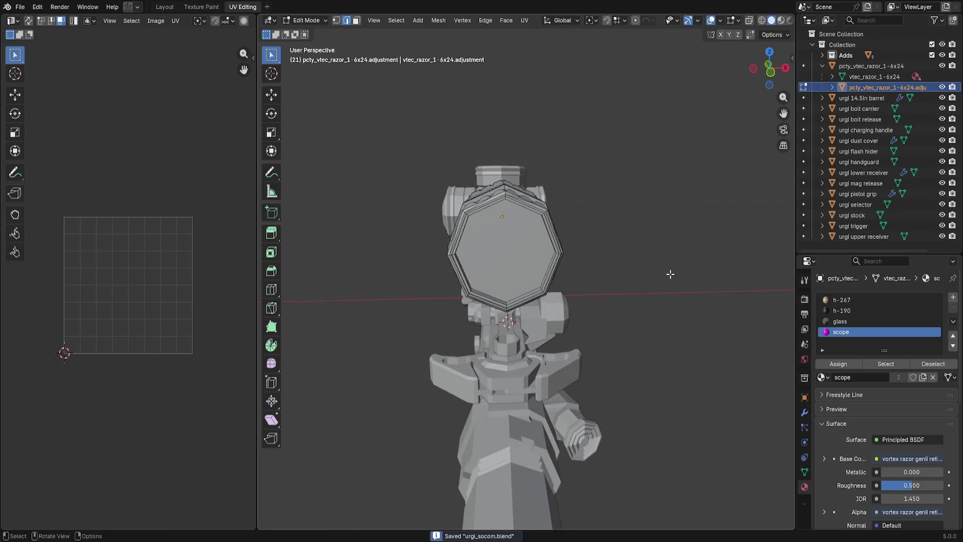
In Object Mode, select all objects, save again, and export the rifle model before returning to Godot.
drag(661, 273, 659, 257)
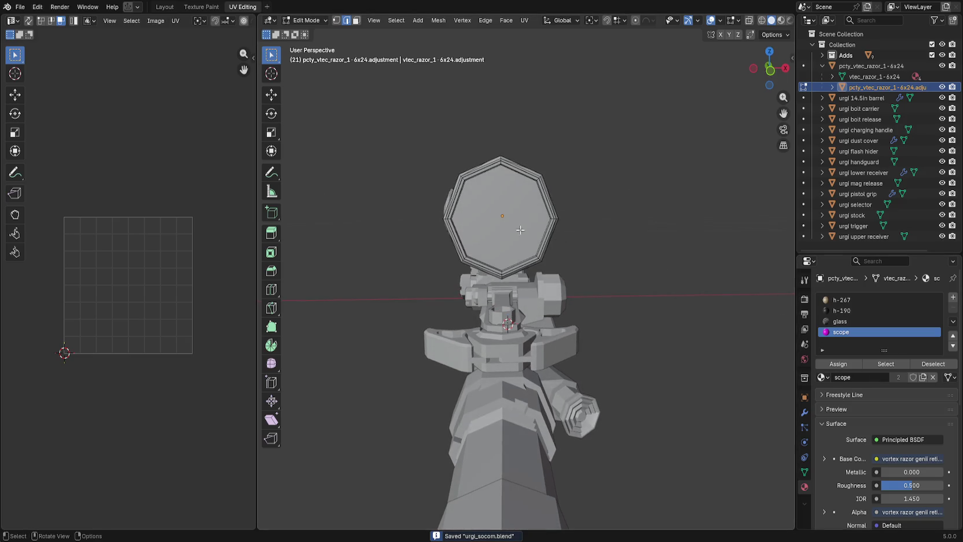
drag(238, 157, 532, 229)
key(Tab)
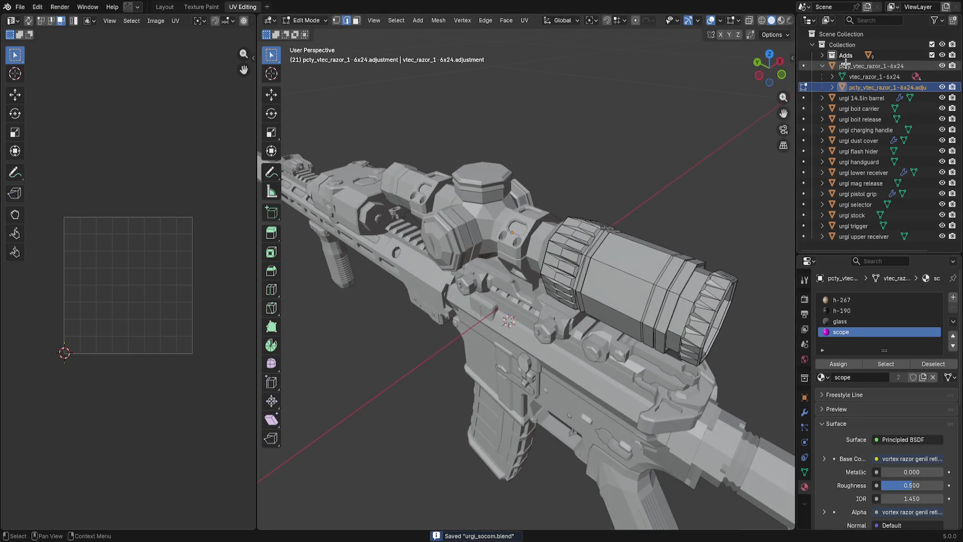
click(555, 216)
key(a)
drag(602, 173, 628, 152)
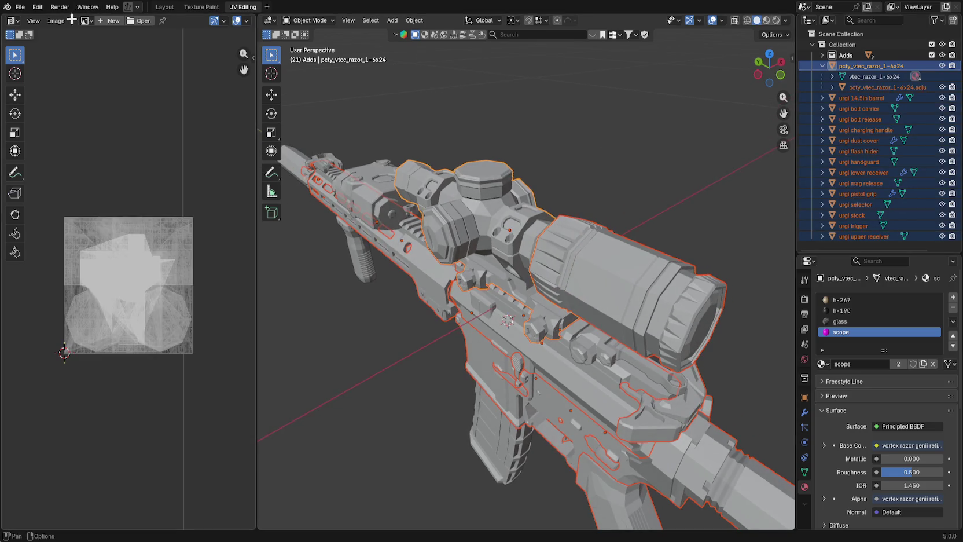
key(ctrl+s)
click(19, 6)
mouse_move(69, 169)
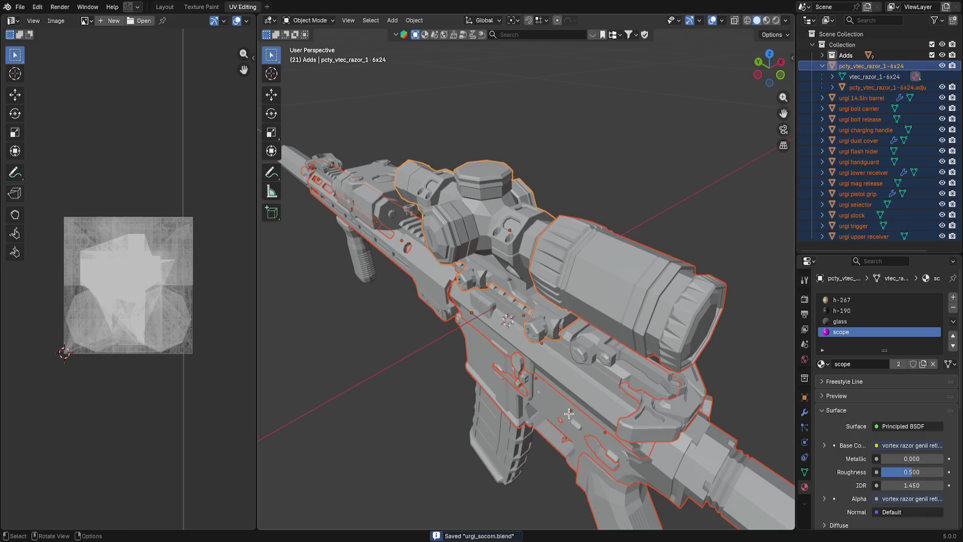
key(alt+Tab)
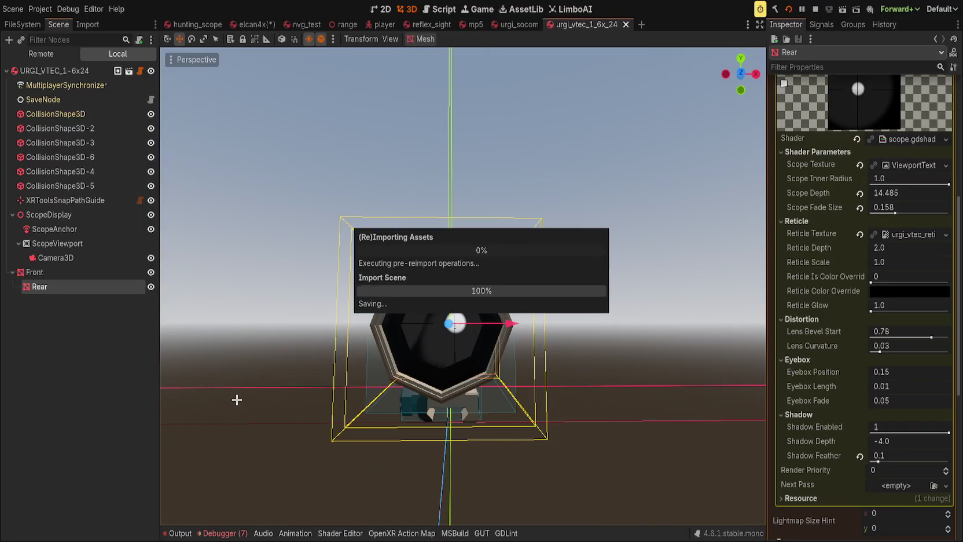
Empty Rear's Surface 1 Material (the ShaderMaterial) so the lens glass renders plain grey.
mouse_move(228, 341)
mouse_down()
mouse_move(232, 359)
mouse_move(171, 274)
mouse_move(188, 264)
mouse_up()
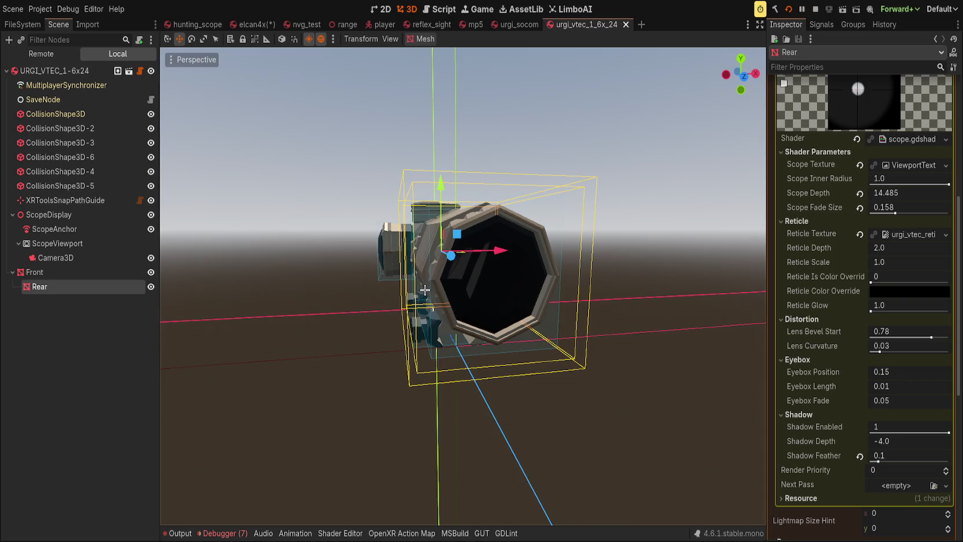
scroll(790, 323, up, 5)
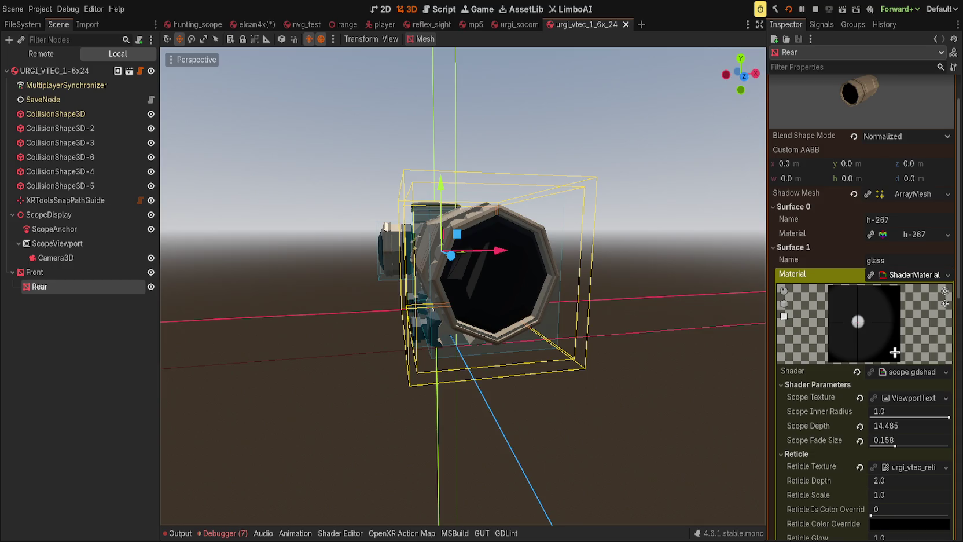
key(ctrl+z)
drag(730, 256, 648, 255)
scroll(929, 293, up, 3)
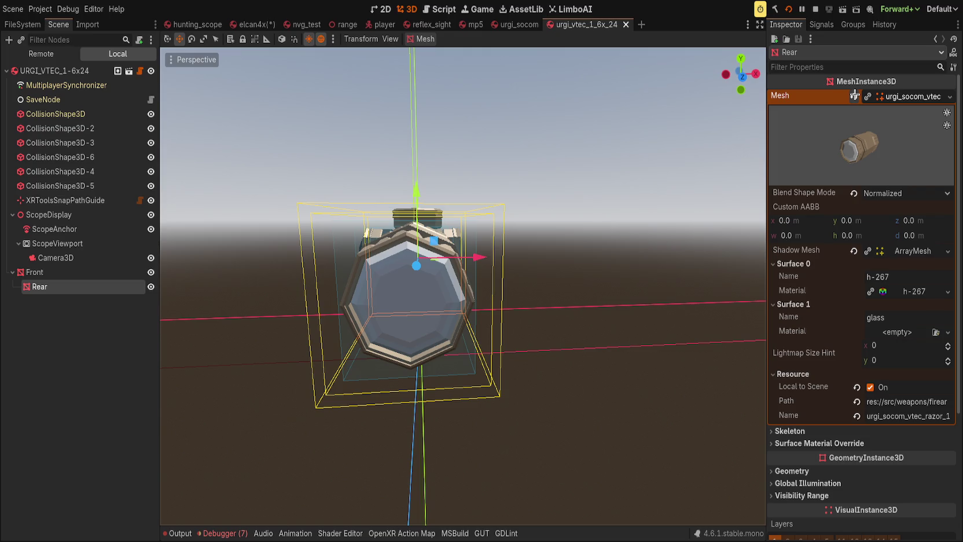
Reimport urgi_socom.glb from the Import dock, undo two accidental Rear mesh clears, and widen the panel.
click(854, 95)
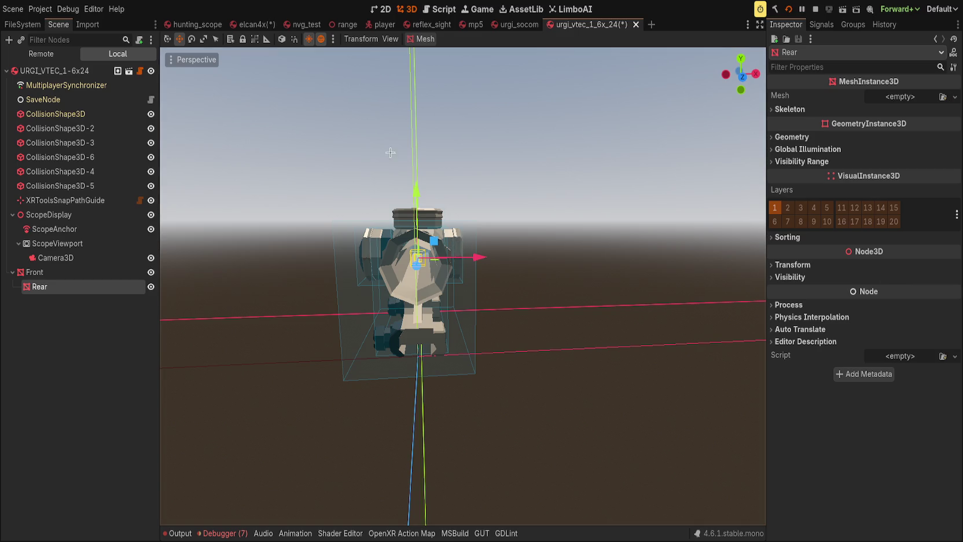
key(ctrl+z)
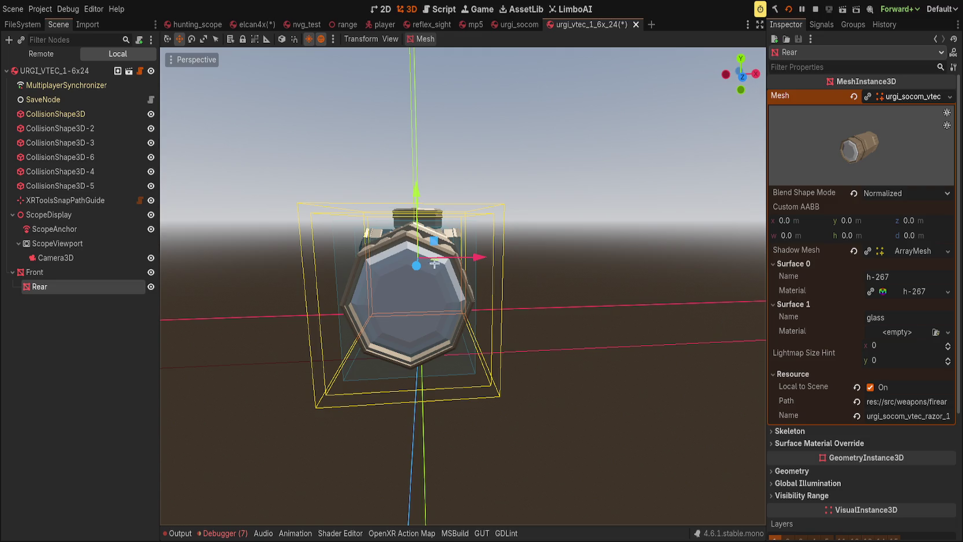
click(87, 24)
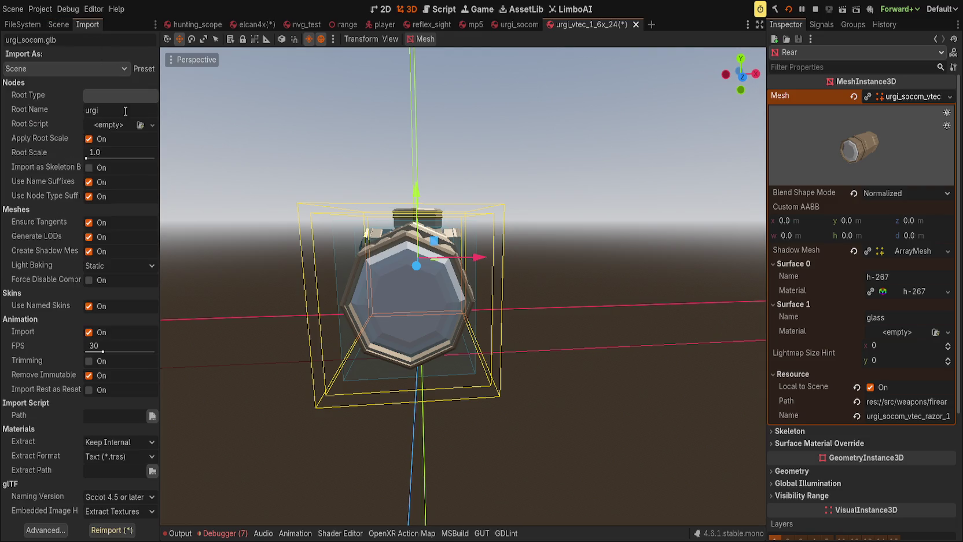
click(123, 526)
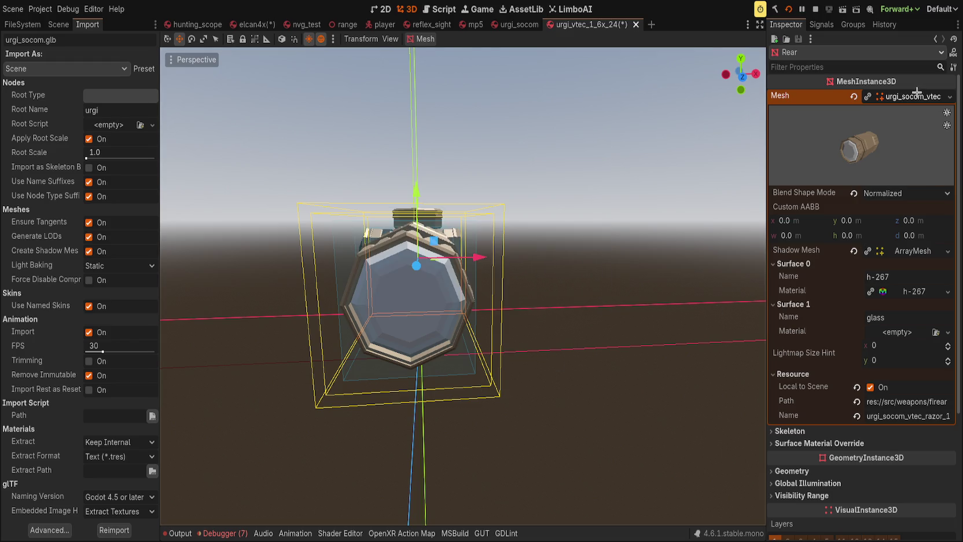
click(855, 95)
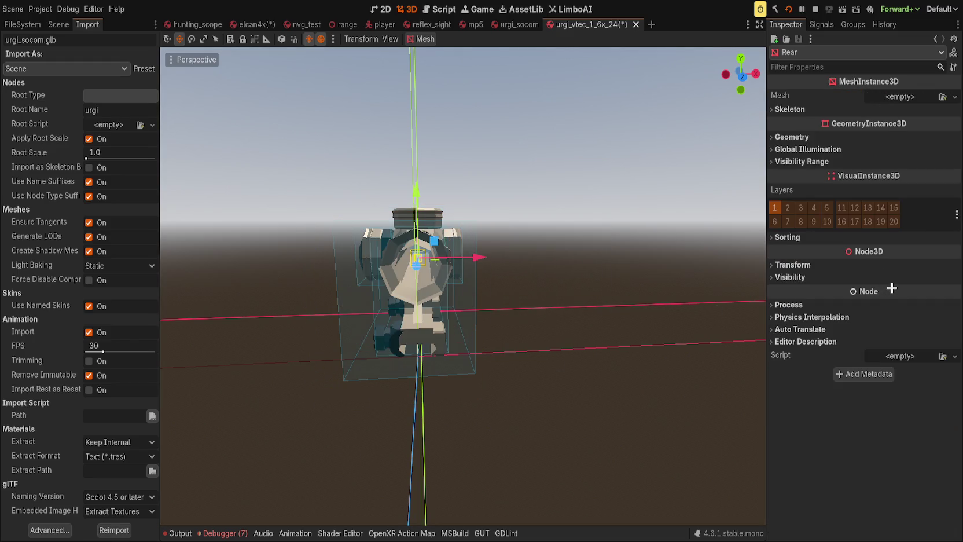
key(ctrl+z)
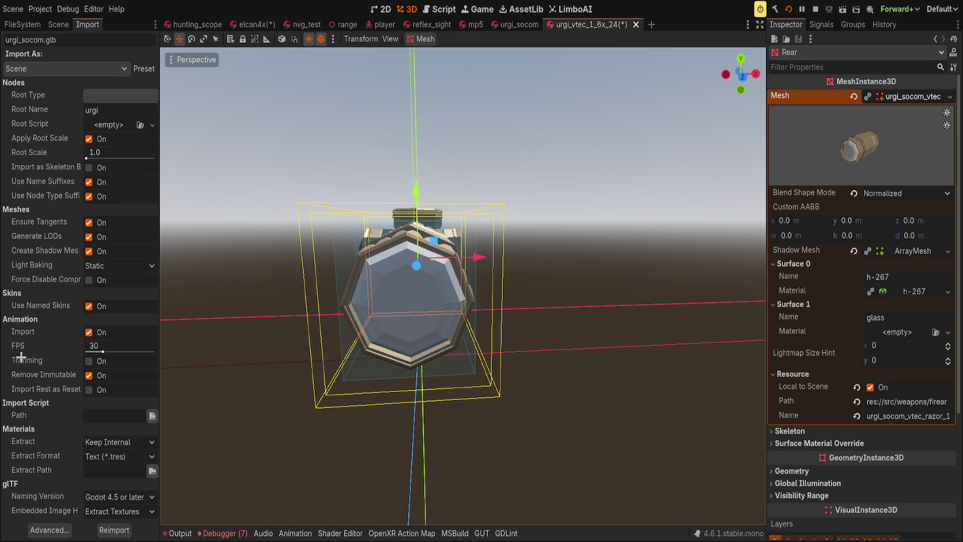
drag(160, 375, 175, 376)
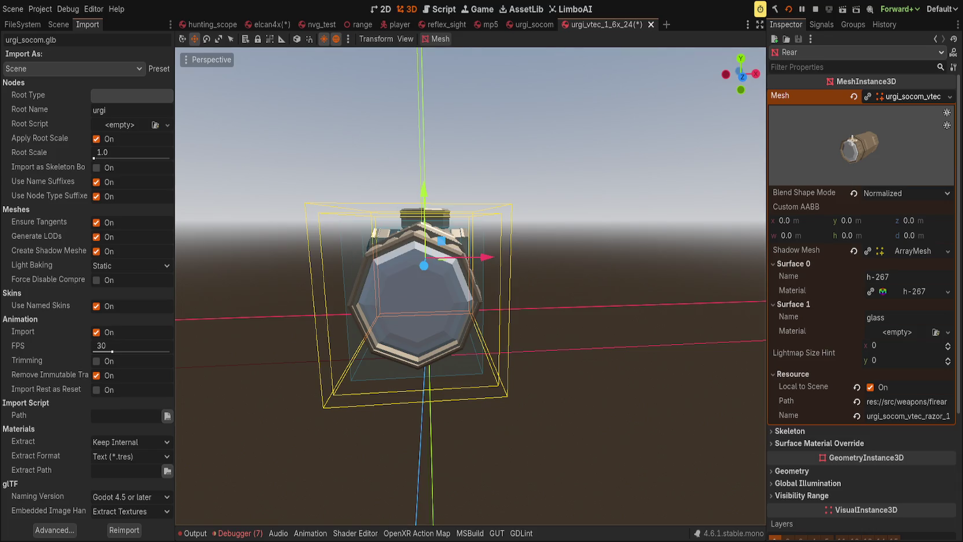
Clear the Rear node's Mesh and restore it with undo, twice, to compare.
click(854, 96)
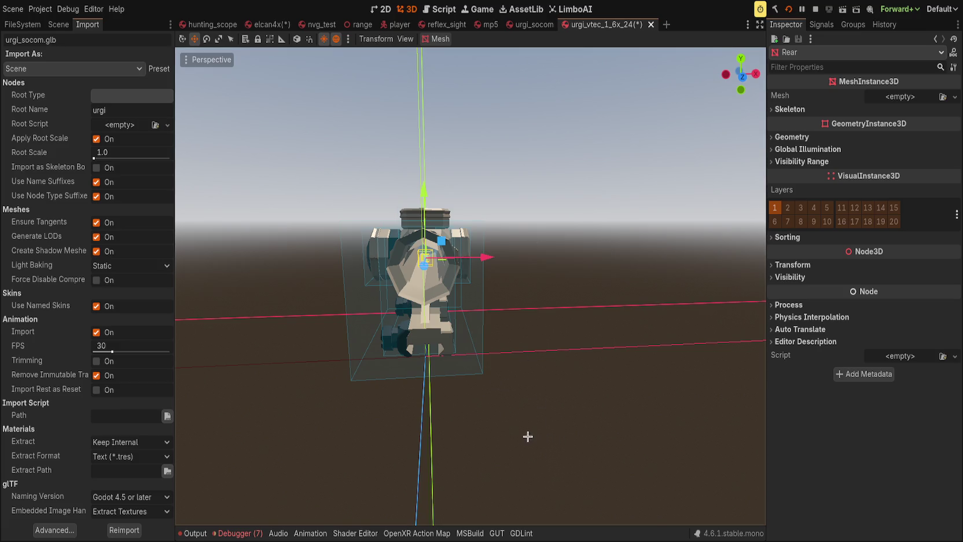
key(ctrl+z)
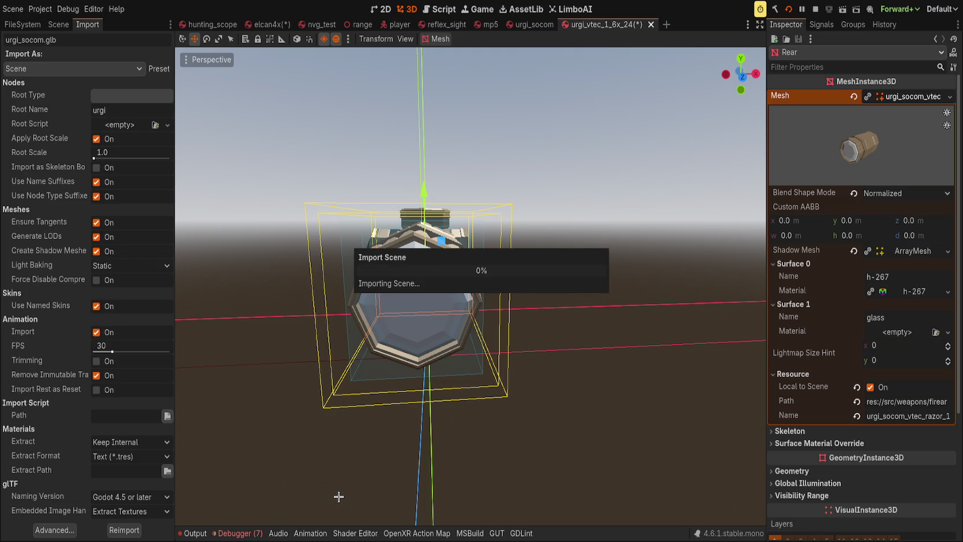
click(854, 97)
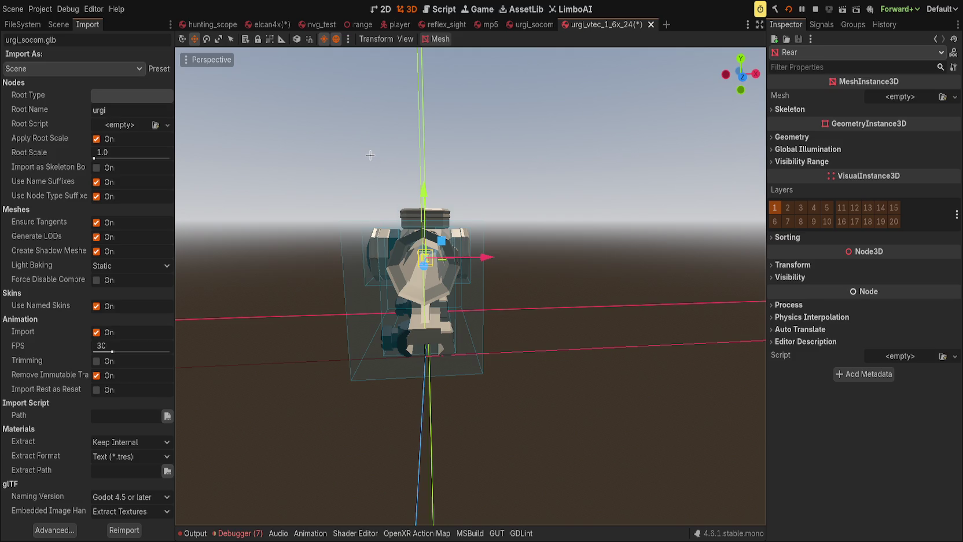
key(ctrl+z)
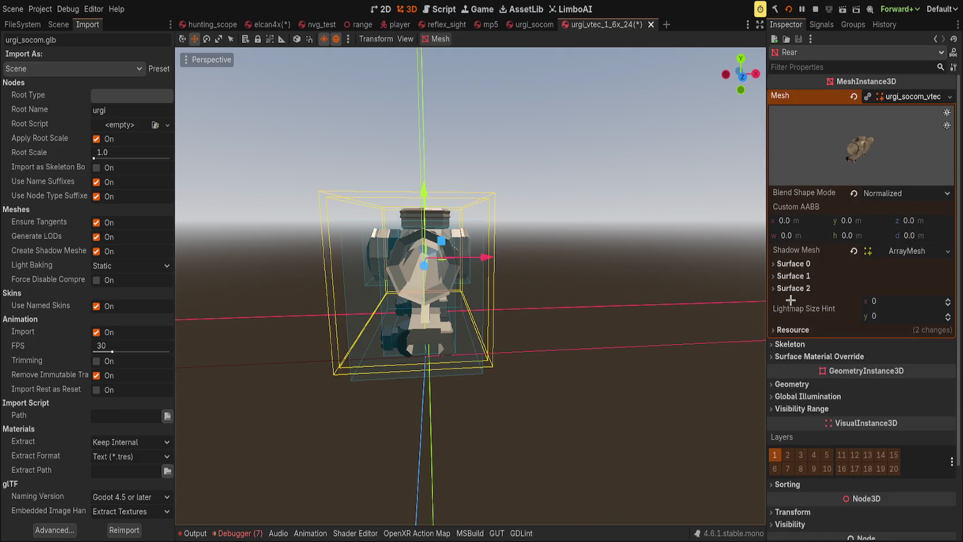
Expand Surfaces 2, 1 and 0 to check their materials, then clear and restore the mesh again.
click(792, 287)
click(791, 276)
click(791, 263)
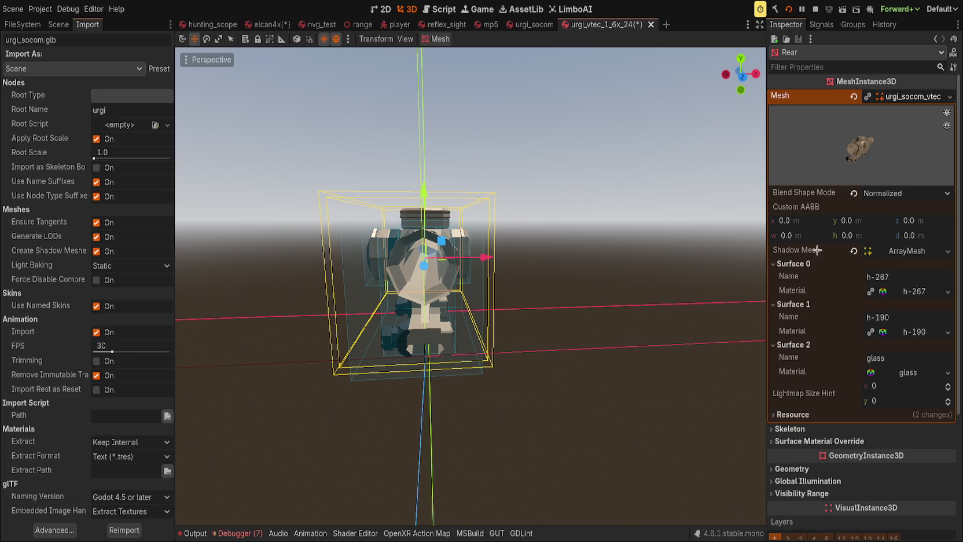
click(854, 96)
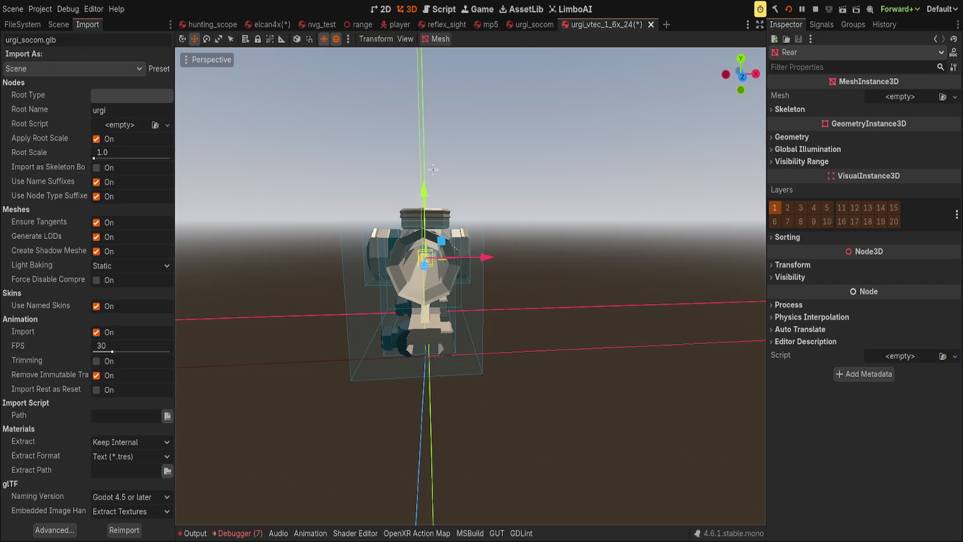
key(ctrl+z)
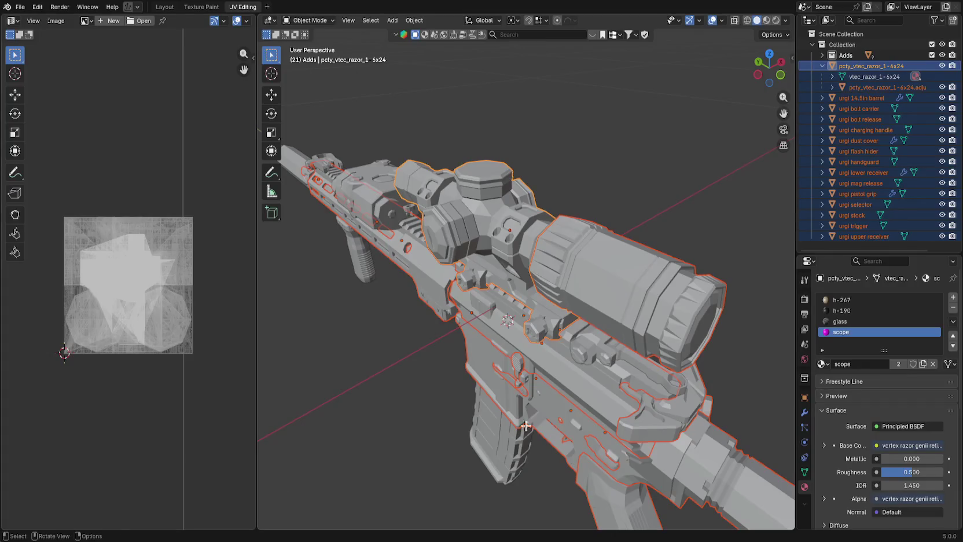
Enter Edit Mode on the scope adjustment object and select its octagonal end face.
click(874, 87)
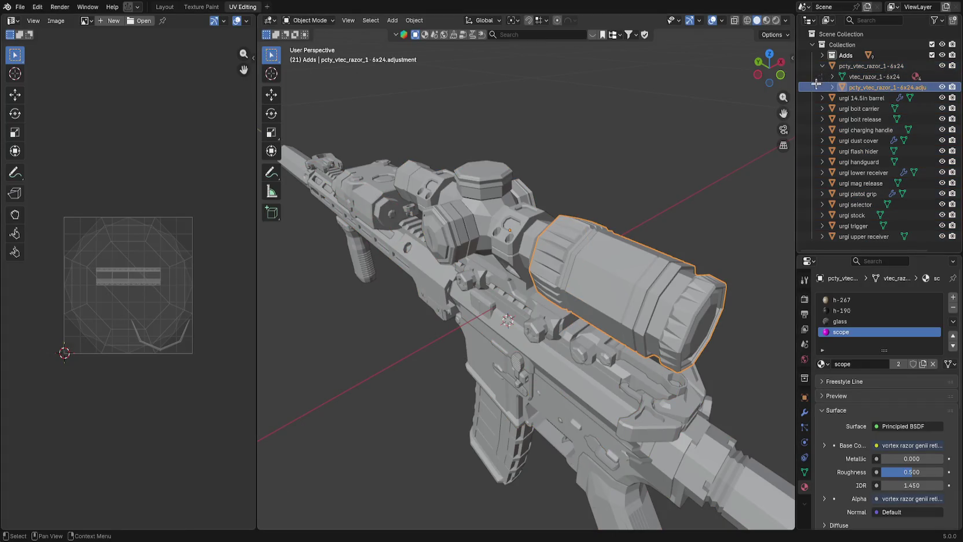
key(KP_Decimal)
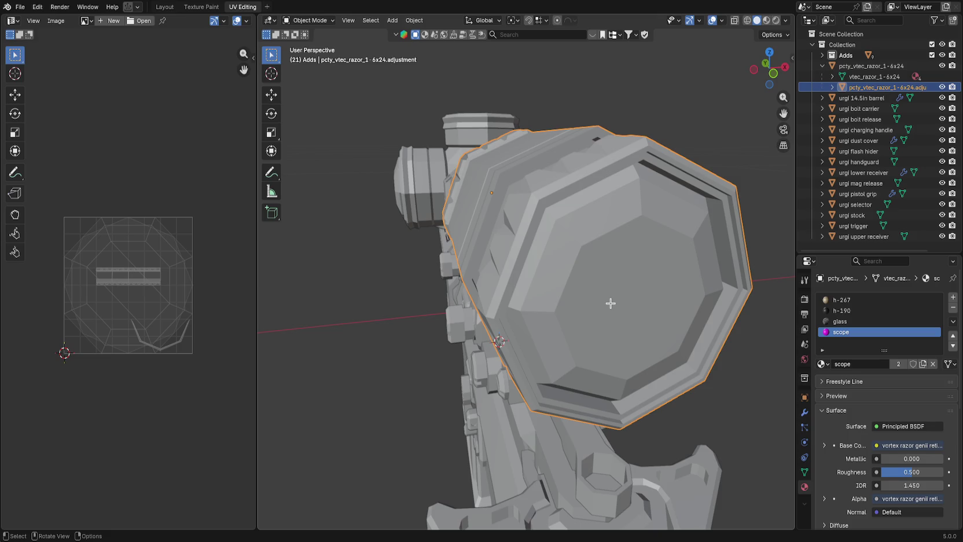
key(Tab)
key(KP_6)
key(KP_6)
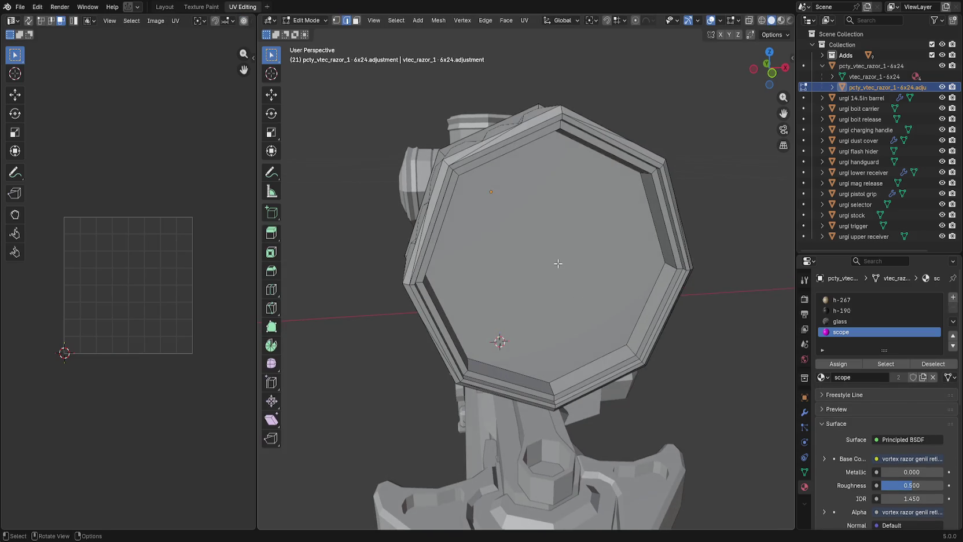
key(a)
key(alt+a)
key(3)
click(549, 272)
key(a)
key(ctrl+z)
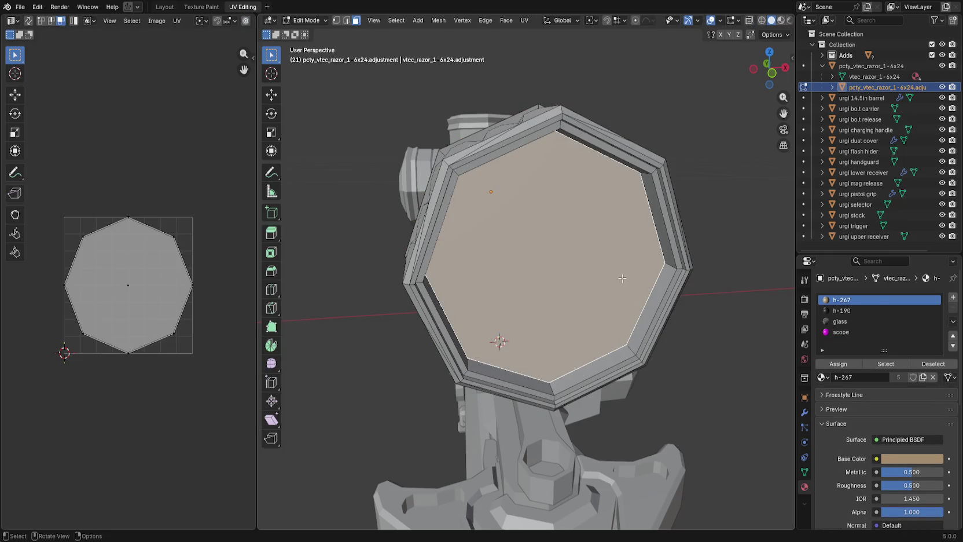
key(a)
key(ctrl+z)
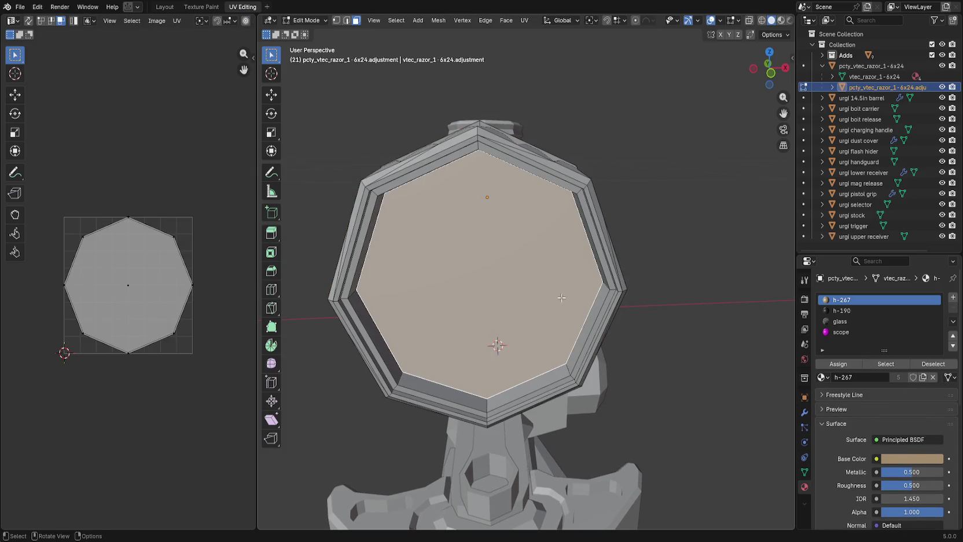
Assign the scope material slot to the octagonal end face and save urgi_socom.blend.
click(520, 389)
click(499, 313)
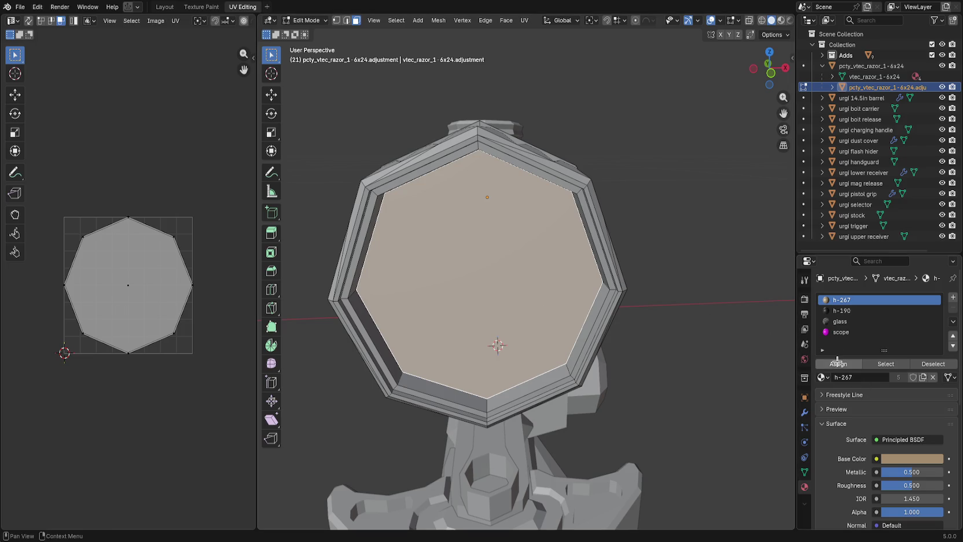
click(853, 332)
click(849, 363)
scroll(827, 423, down, 2)
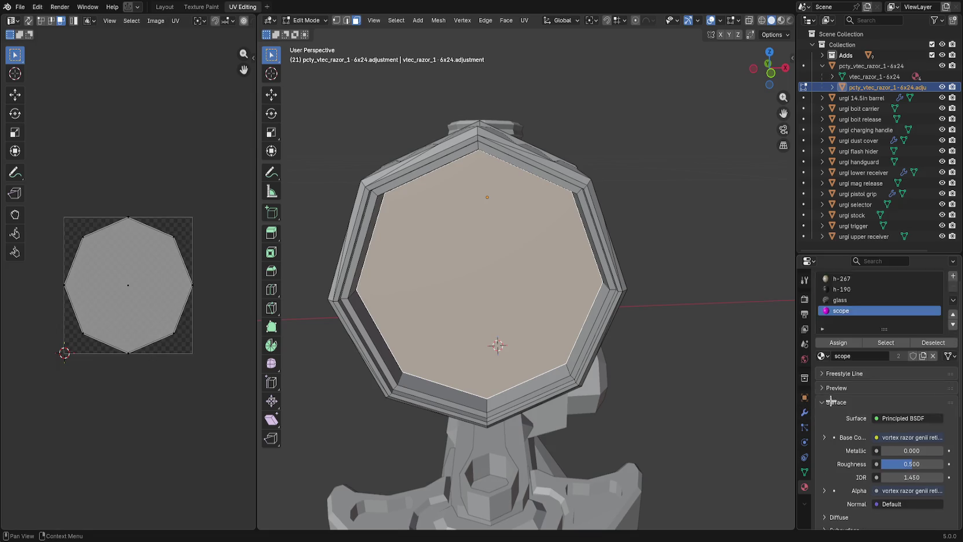
scroll(831, 397, up, 2)
key(ctrl+s)
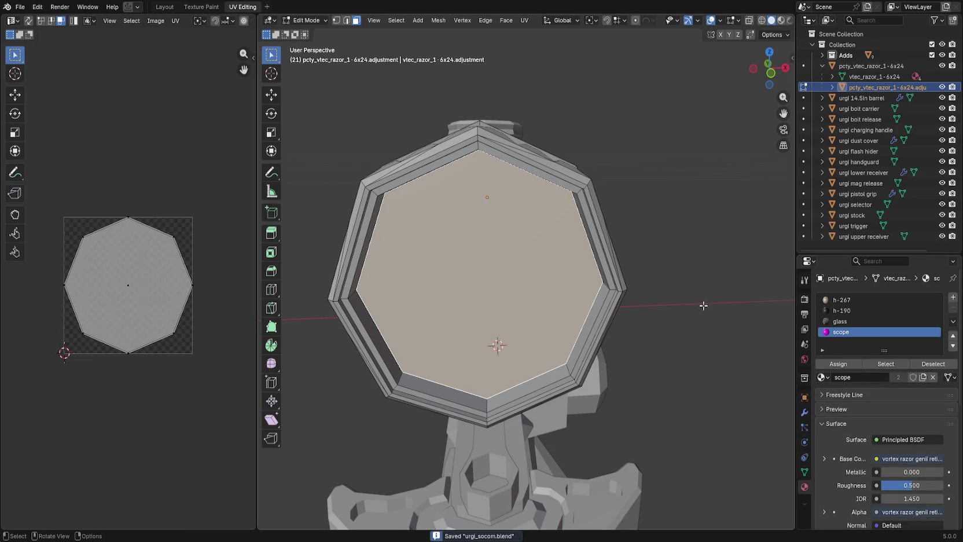
Inset the octagonal face into a ring and view the scope in Material Preview shading.
key(i)
key(alt+a)
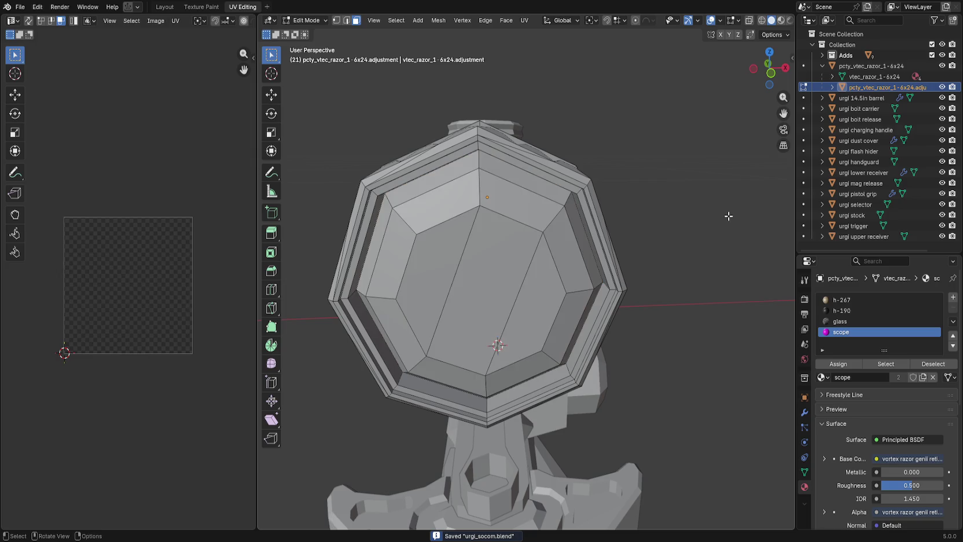
drag(728, 216, 692, 260)
scroll(862, 378, down, 4)
scroll(862, 377, up, 4)
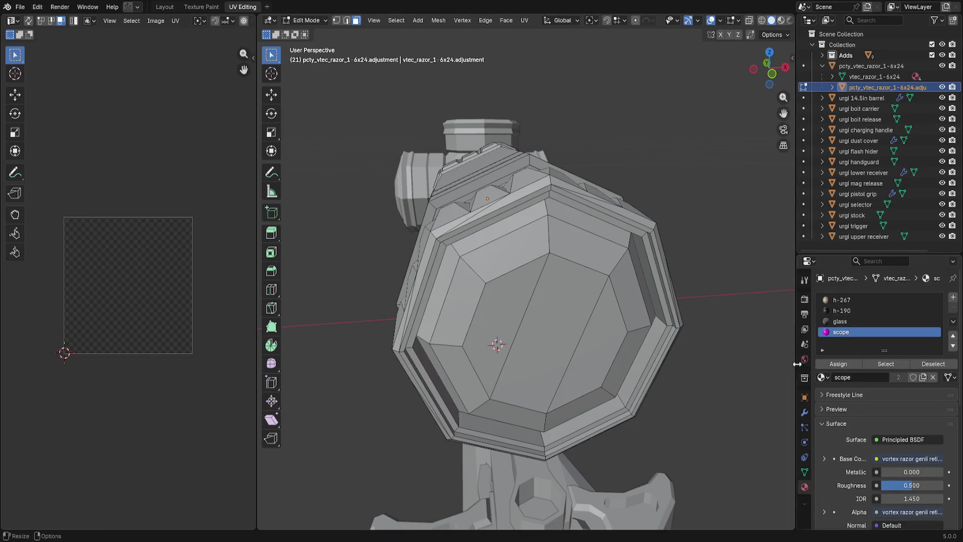
click(805, 398)
scroll(867, 408, down, 5)
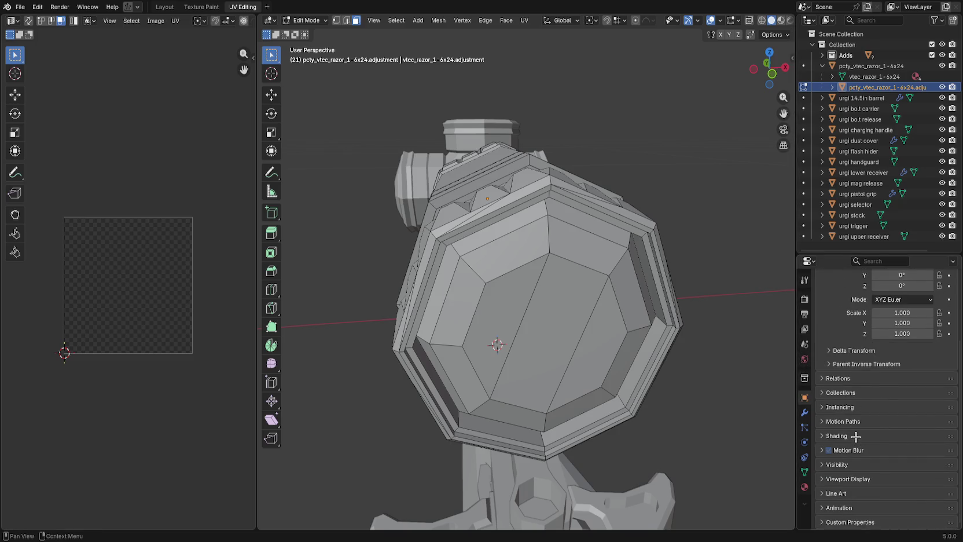
key(z)
click(745, 393)
Reveal the hidden rectangular lens face, save the blend file, and leave Edit Mode.
mouse_move(745, 393)
mouse_down()
mouse_move(711, 361)
mouse_move(700, 367)
mouse_up()
mouse_move(676, 334)
mouse_down()
mouse_move(668, 341)
mouse_move(617, 316)
mouse_up()
key(alt+h)
key(alt+a)
key(ctrl+z)
key(ctrl+s)
drag(756, 354, 582, 276)
key(Tab)
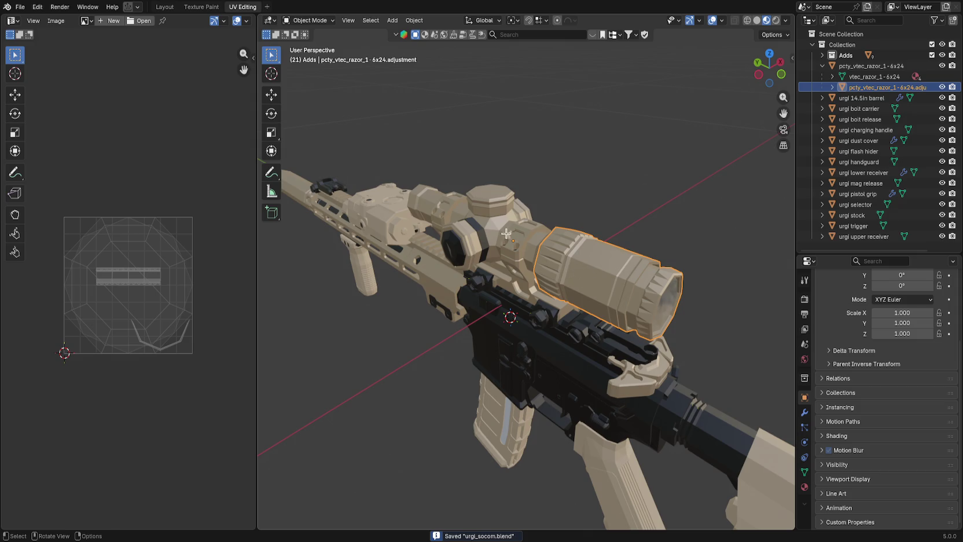
Select all rifle parts, export them, save, and switch to Godot.
click(870, 66)
shift+click(863, 236)
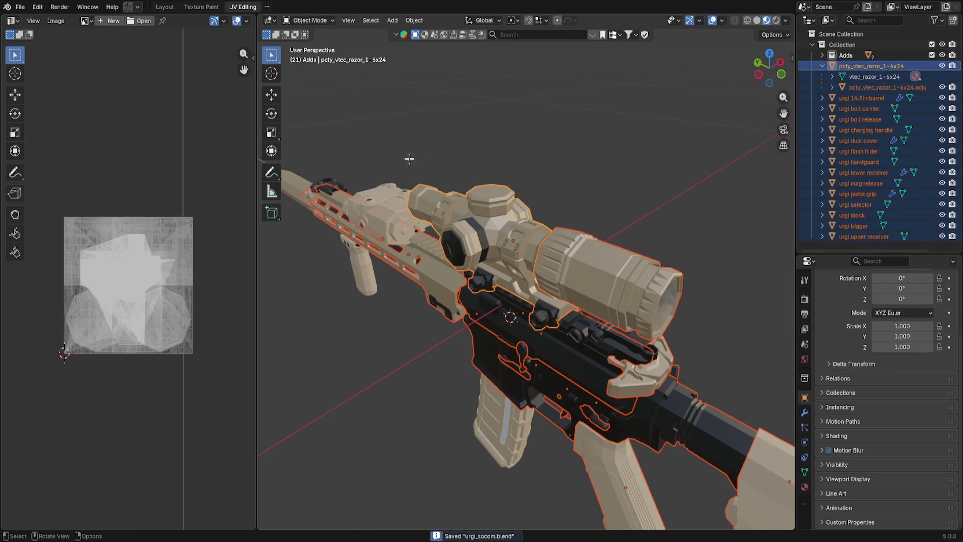
click(19, 7)
mouse_move(69, 169)
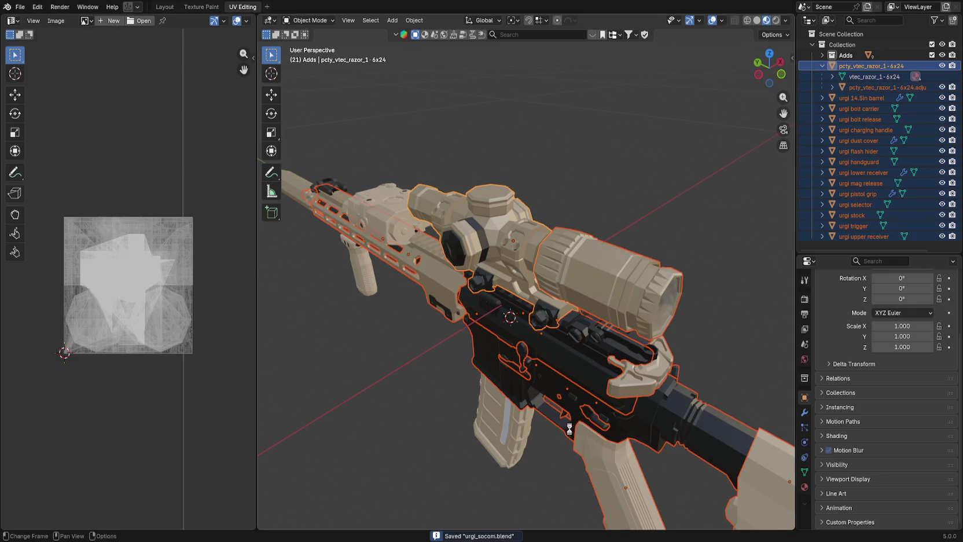
drag(437, 376, 359, 354)
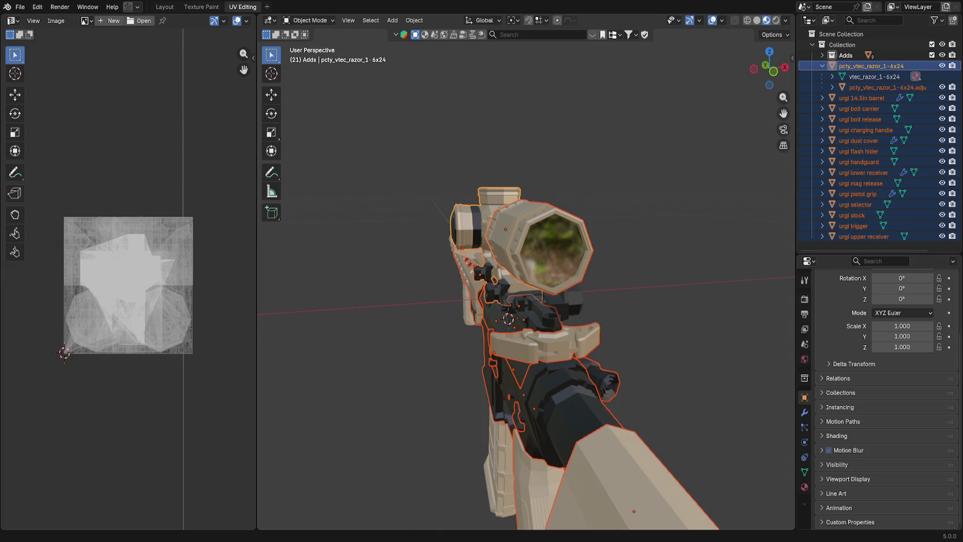
key(ctrl+s)
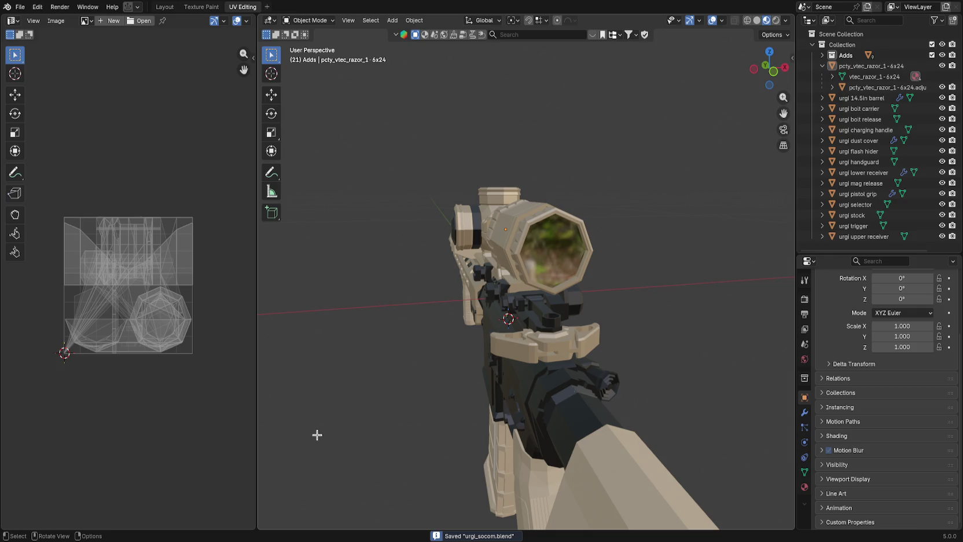
key(alt+Tab)
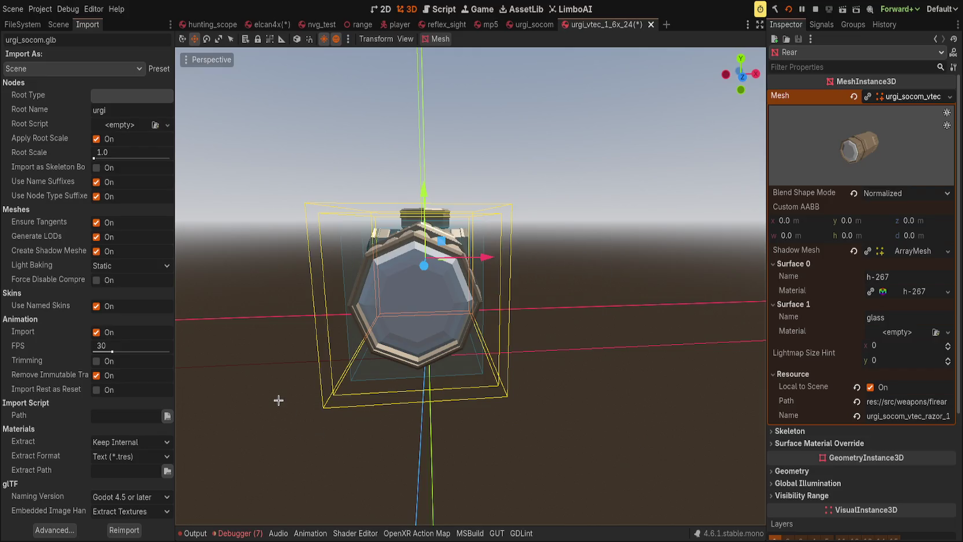
Back in Blender, try filling the lens with one octagonal face, undo it, save, and return to Godot.
key(alt+Tab)
scroll(573, 251, up, 3)
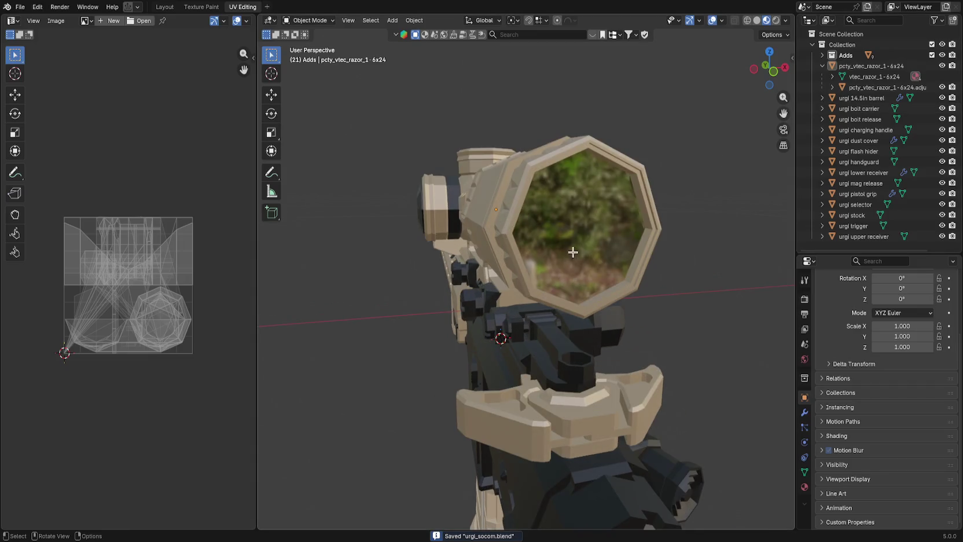
click(561, 269)
key(Tab)
click(558, 274)
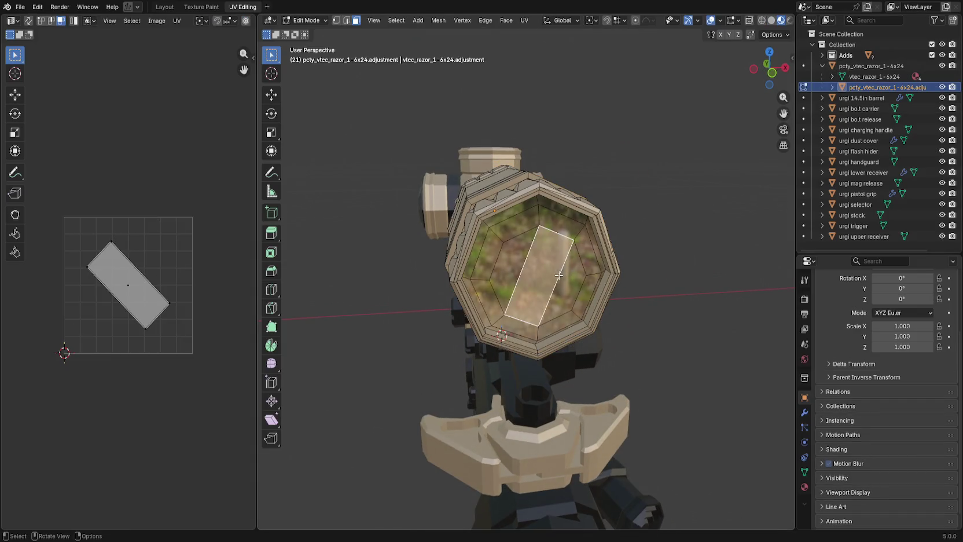
click(519, 265)
key(x)
shift+click(539, 280)
key(f)
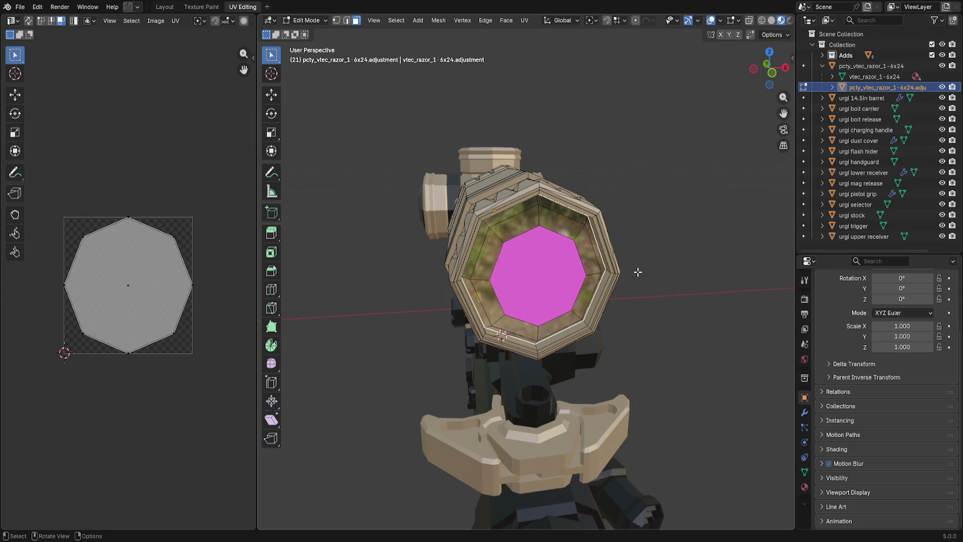
key(ctrl+z)
key(ctrl+z)
key(ctrl+z)
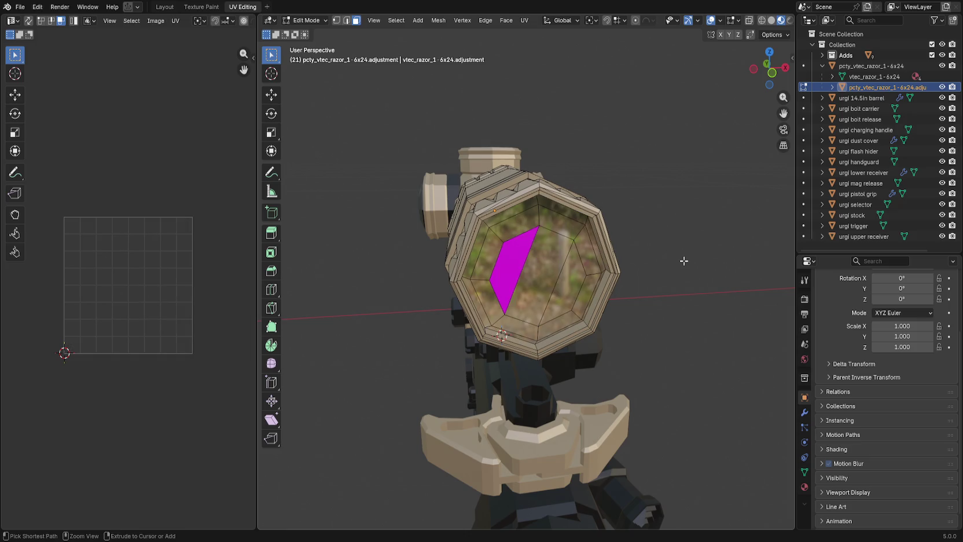
key(ctrl+s)
drag(677, 259, 671, 264)
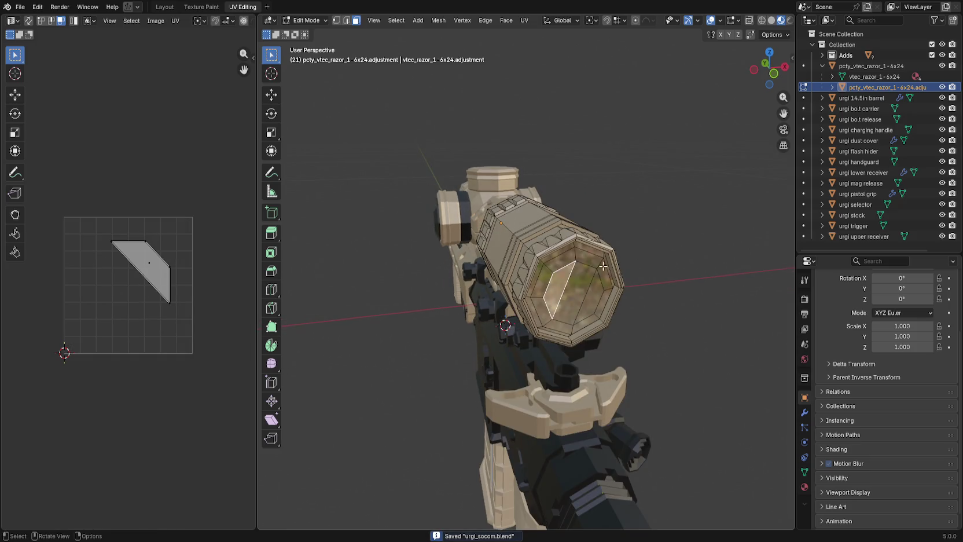
key(alt+Tab)
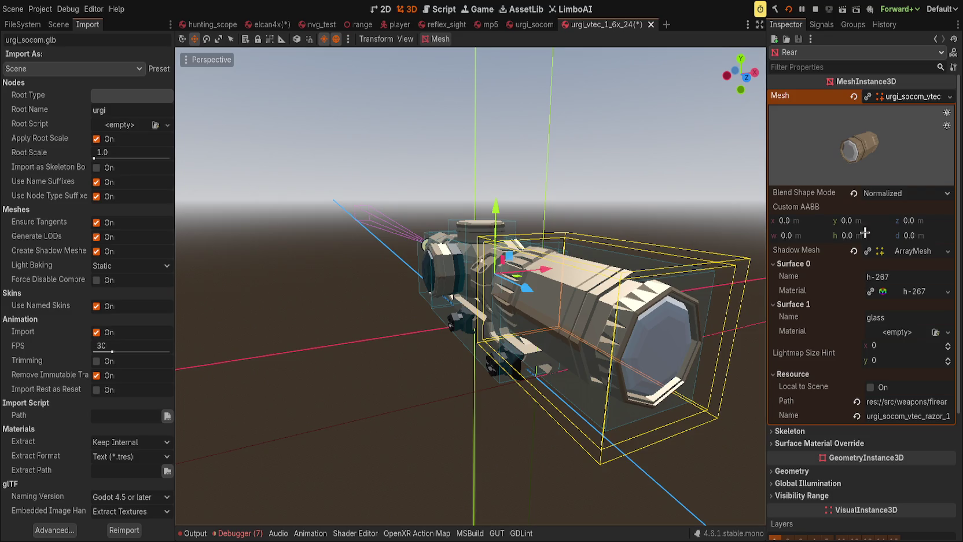
Clear the Rear mesh and reimport the scope model twice from the Import dock.
click(853, 97)
drag(367, 224, 334, 279)
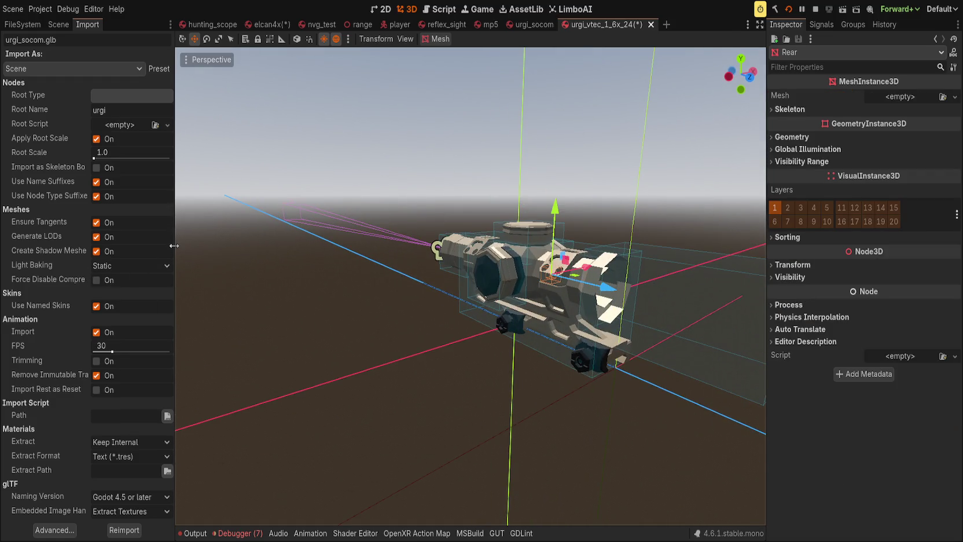
drag(174, 246, 260, 248)
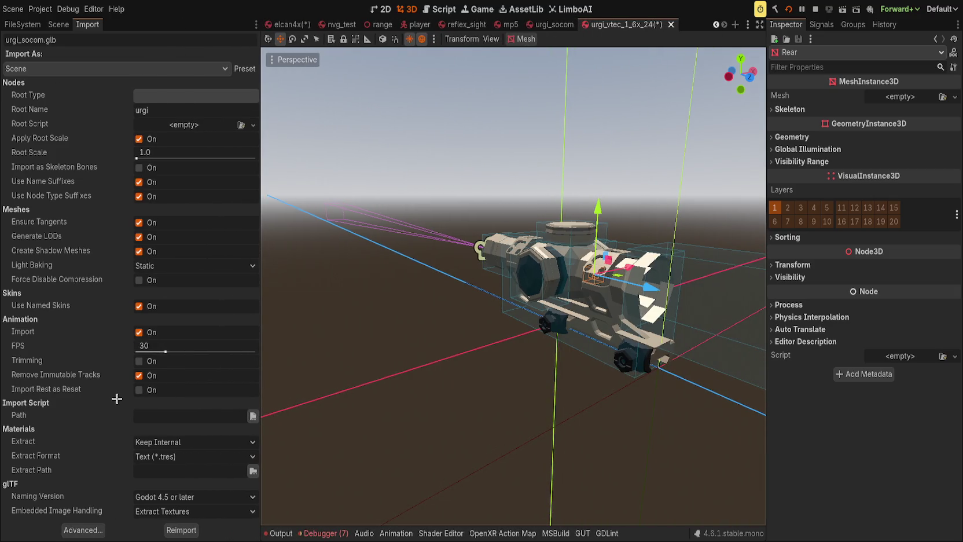
click(181, 530)
drag(572, 431, 415, 355)
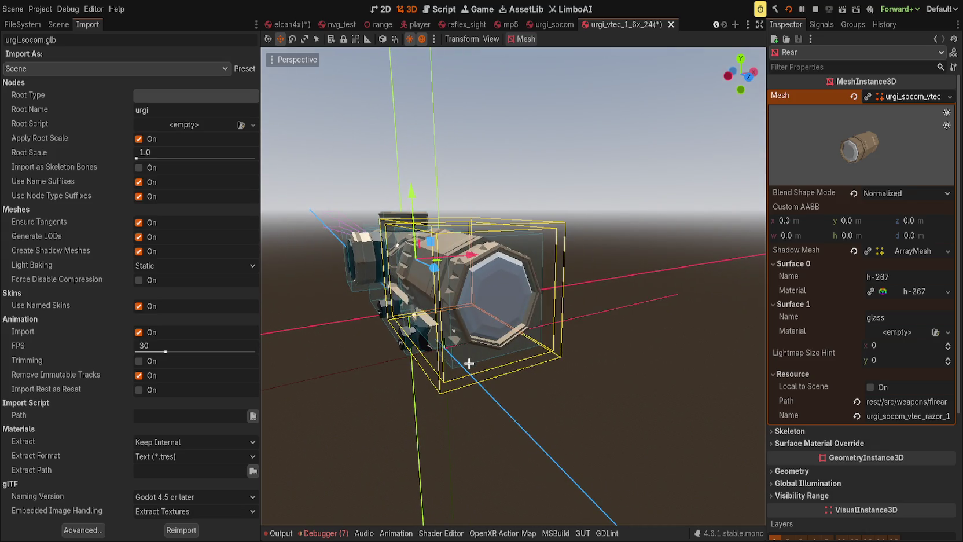
scroll(468, 363, up, 3)
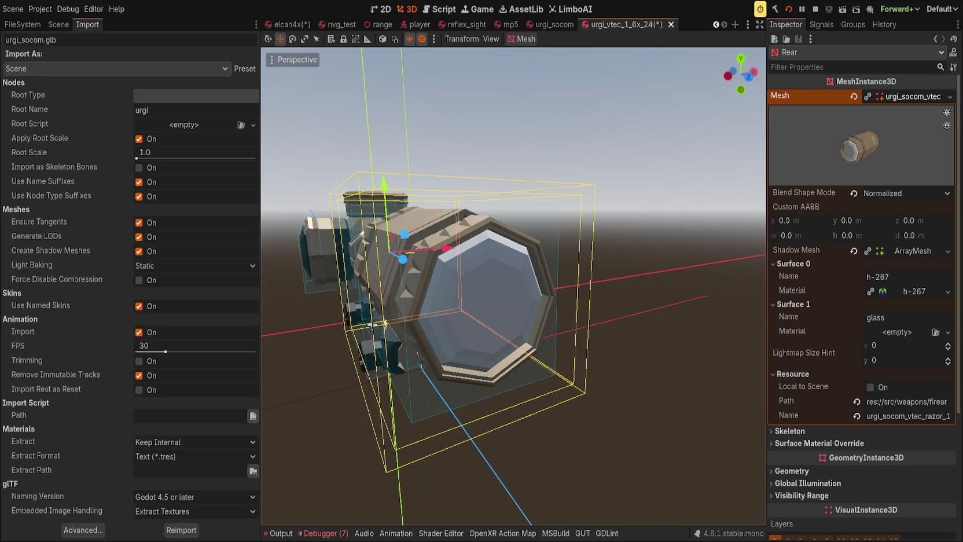
click(183, 530)
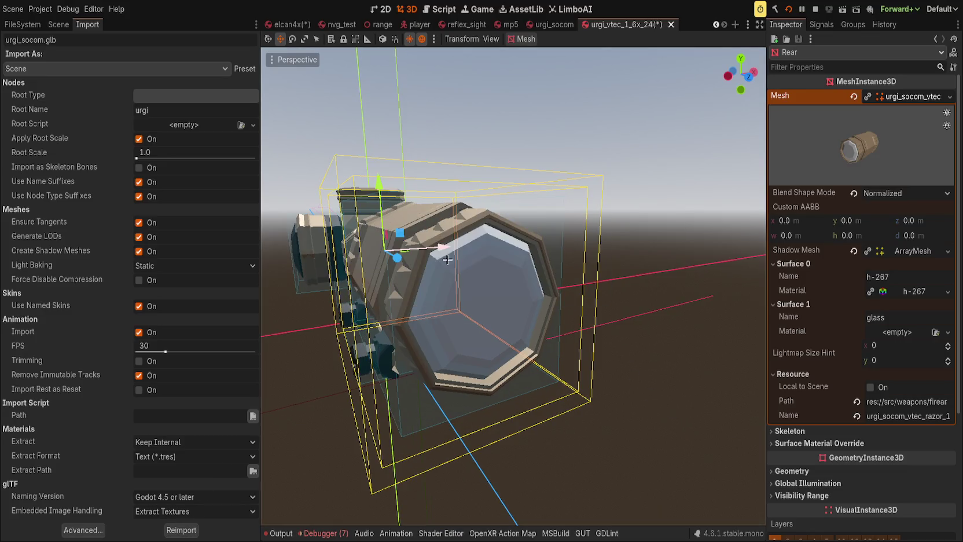
scroll(492, 270, down, 5)
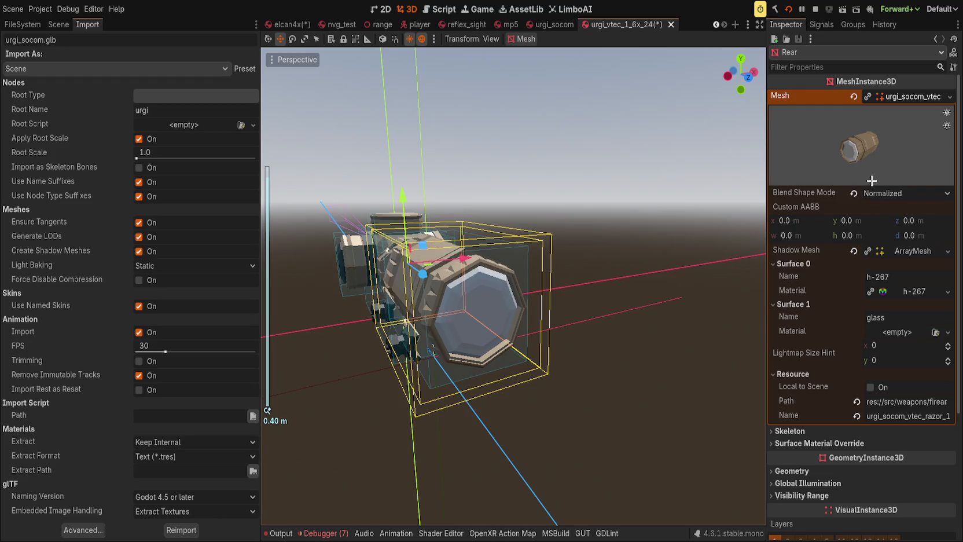
Restore the Rear mesh and move the rear lens piece up and right, off the scope.
click(793, 264)
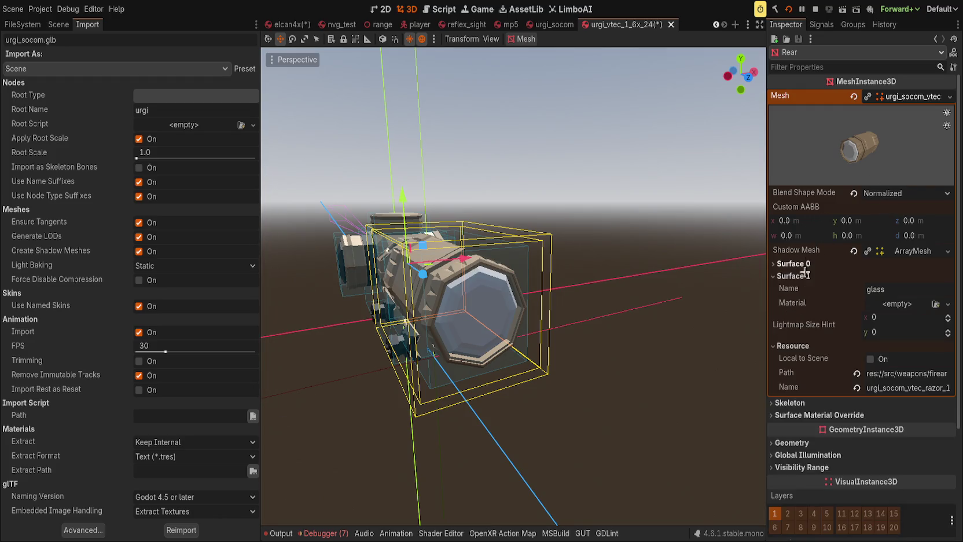
click(792, 276)
click(796, 319)
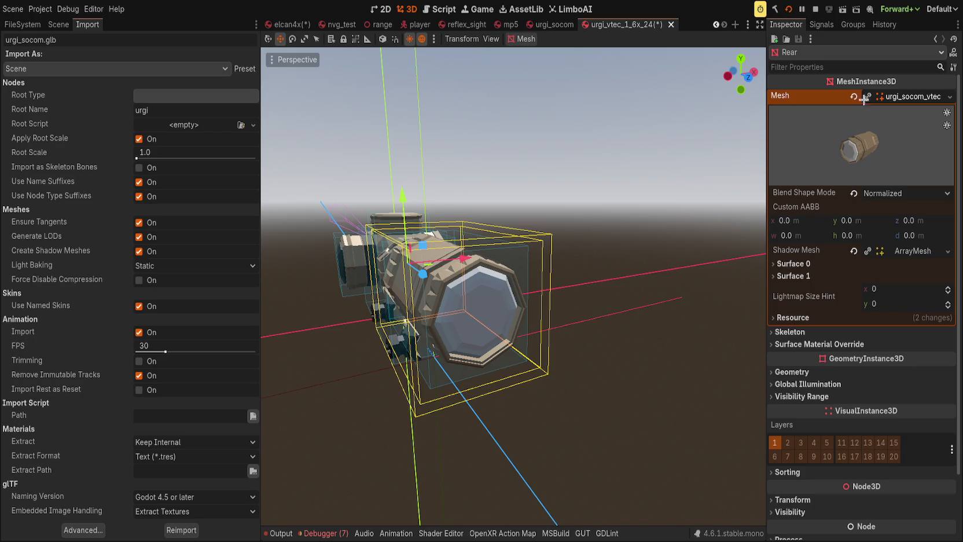
click(854, 96)
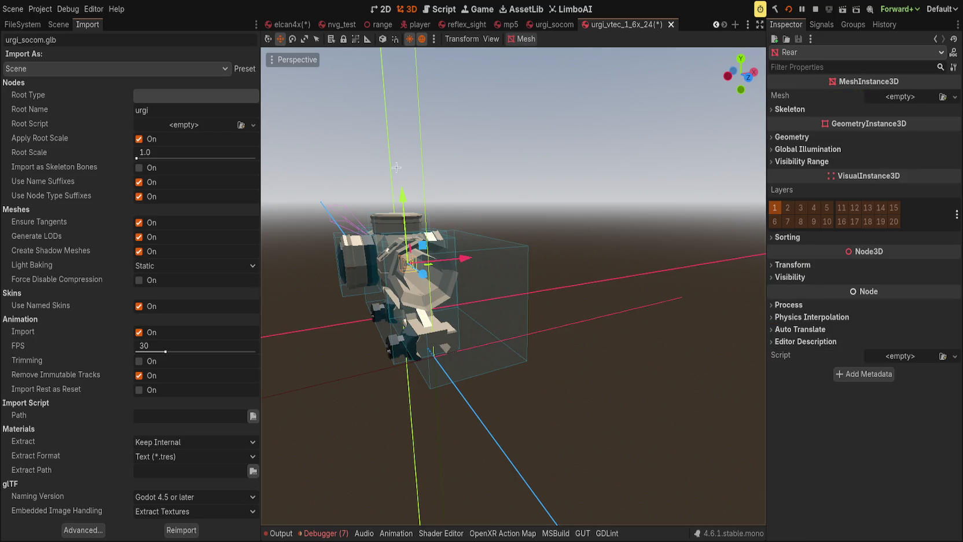
key(ctrl+z)
key(f)
drag(495, 203, 733, 245)
scroll(733, 246, up, 5)
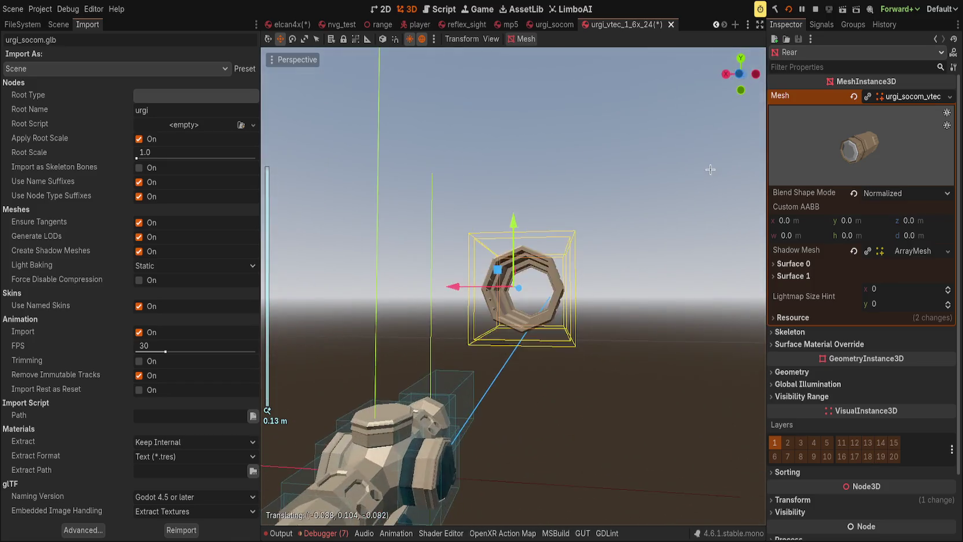
mouse_move(665, 316)
mouse_down()
mouse_move(554, 268)
mouse_move(574, 299)
mouse_up()
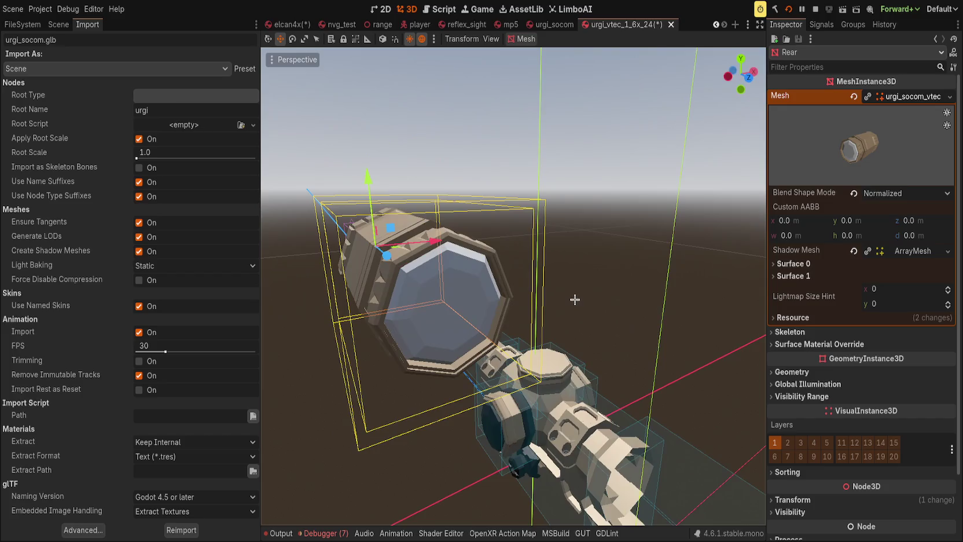
mouse_move(474, 261)
mouse_down()
mouse_move(648, 290)
mouse_move(555, 248)
mouse_move(573, 243)
mouse_up()
click(793, 275)
Give Surface 1 (glass) a new StandardMaterial3D with Alpha transparency and Add blend mode.
click(793, 275)
click(793, 263)
click(792, 303)
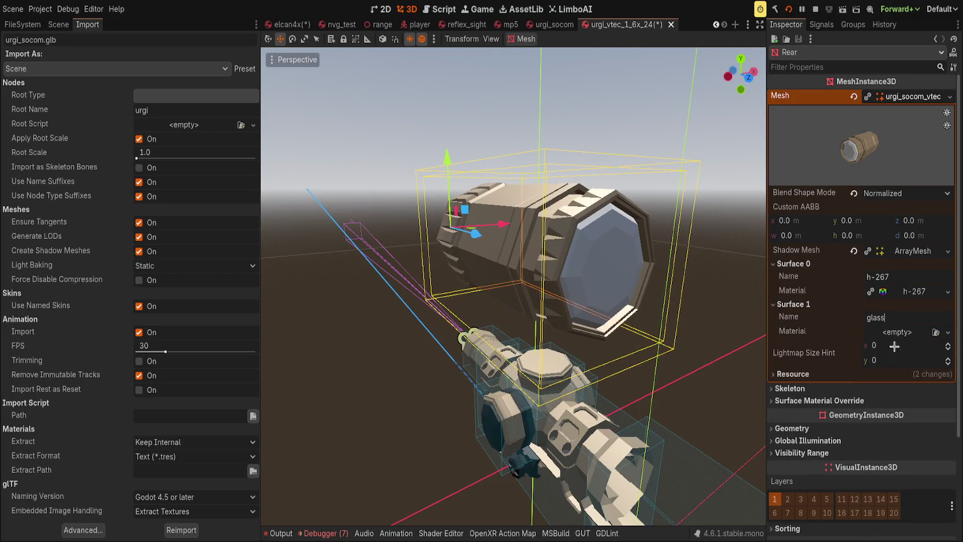
mouse_move(900, 354)
mouse_down()
mouse_move(904, 397)
mouse_move(901, 353)
mouse_up()
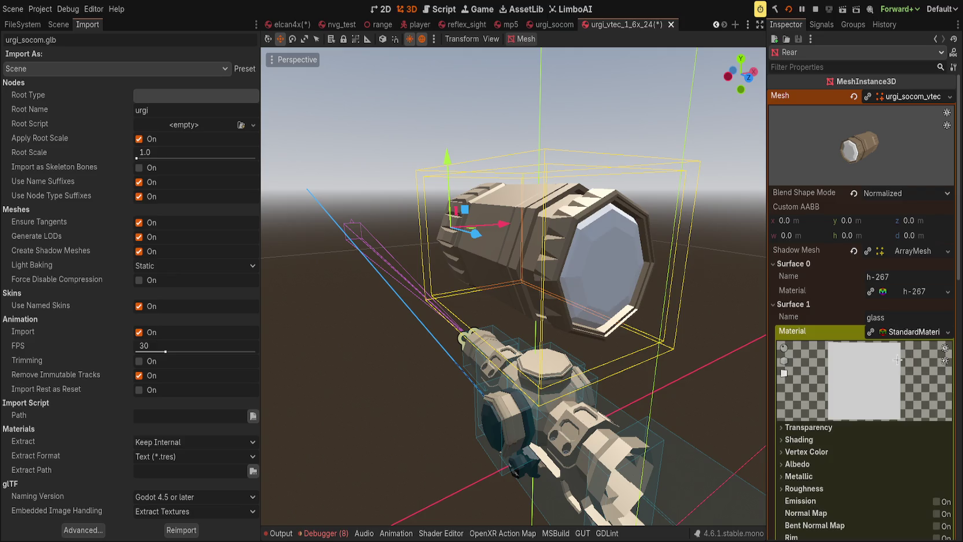
click(810, 427)
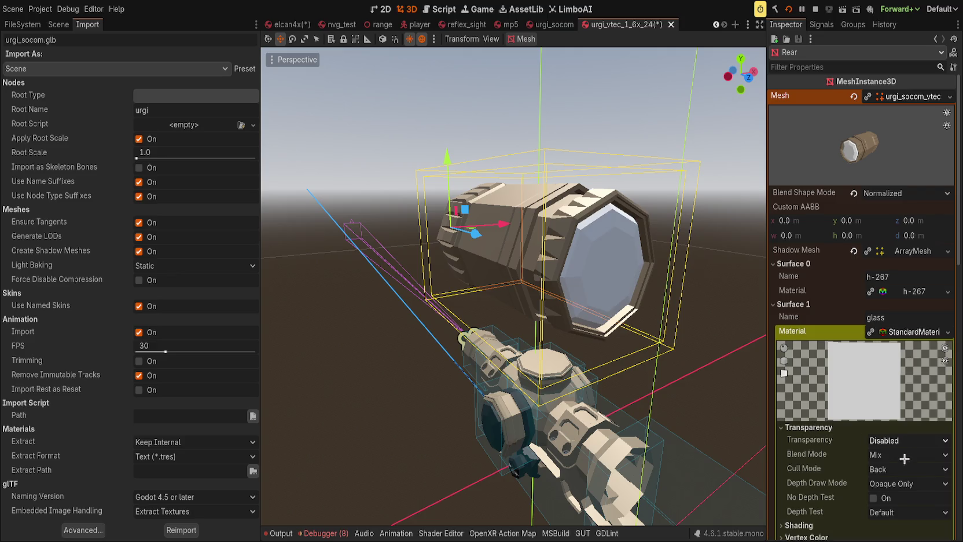
click(894, 441)
click(810, 452)
scroll(810, 439, down, 4)
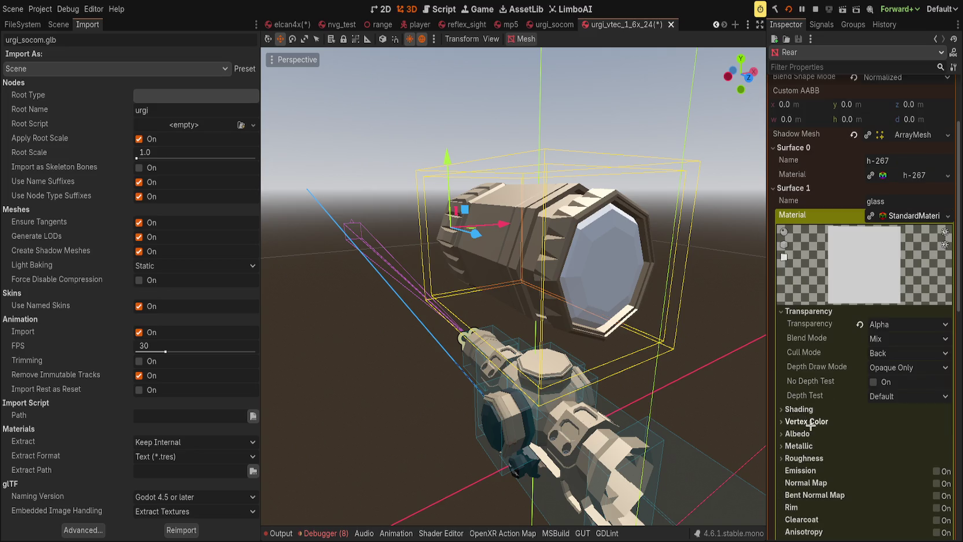
click(811, 434)
click(868, 339)
click(891, 361)
Reselect the Rear scope mesh, check its empty surface material override slots, and show the scene tree.
drag(648, 302, 392, 302)
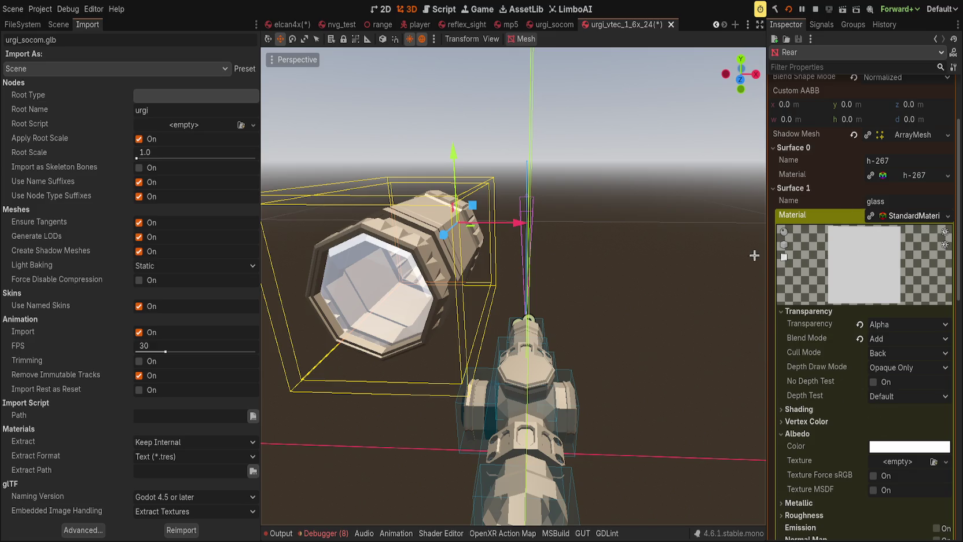
scroll(836, 405, up, 10)
click(854, 104)
drag(482, 266, 531, 251)
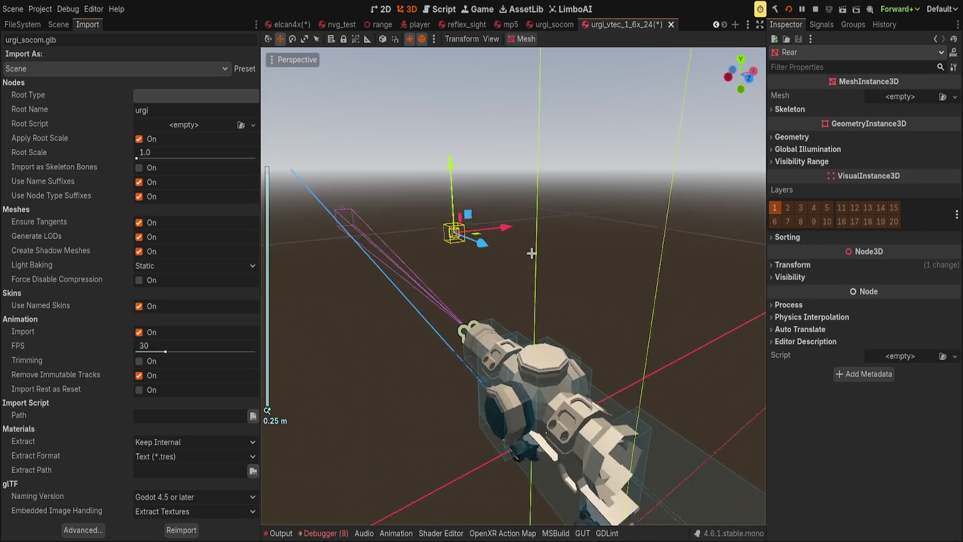
key(ctrl+z)
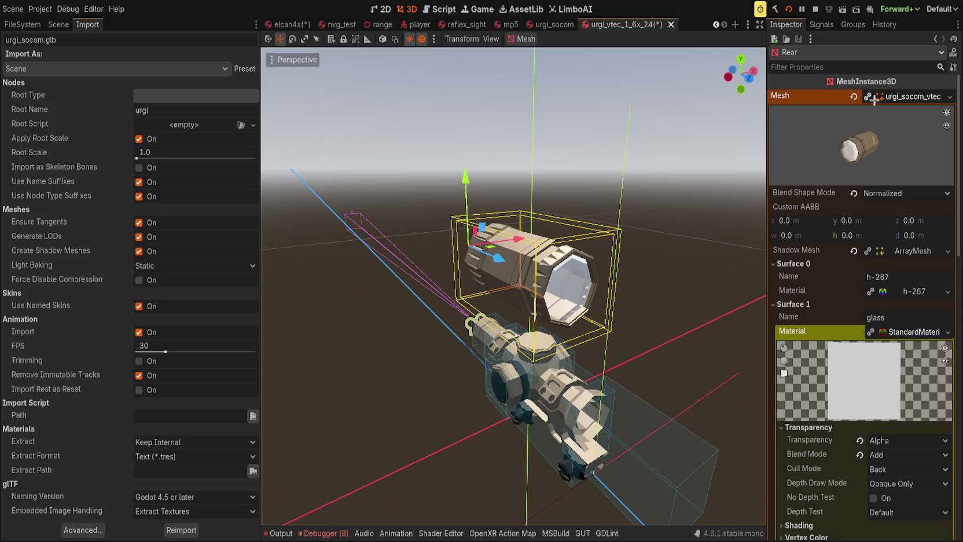
click(871, 98)
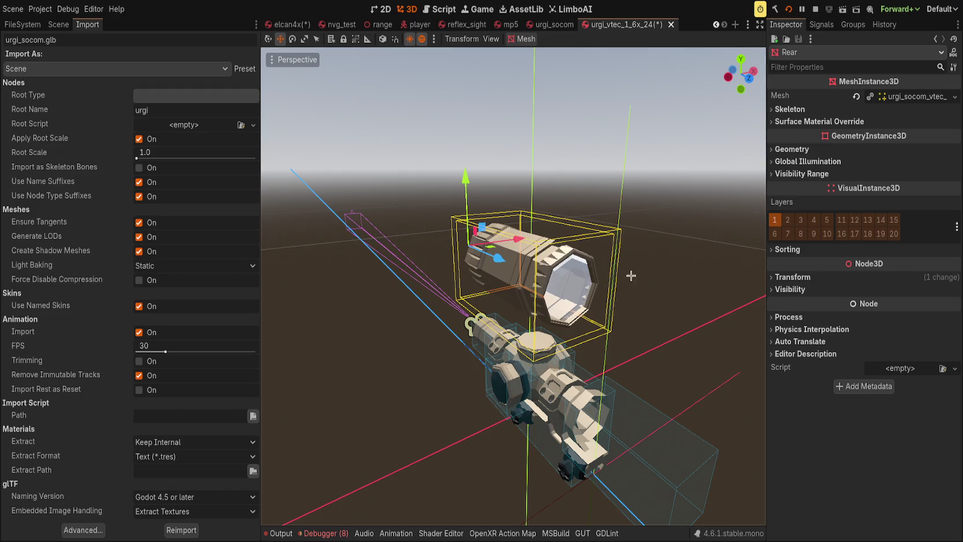
click(593, 306)
click(888, 96)
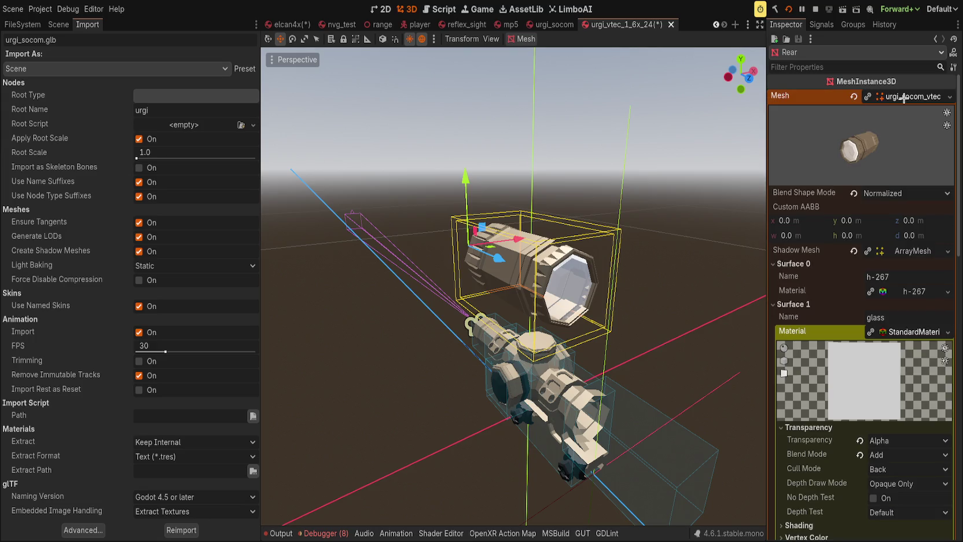
click(794, 304)
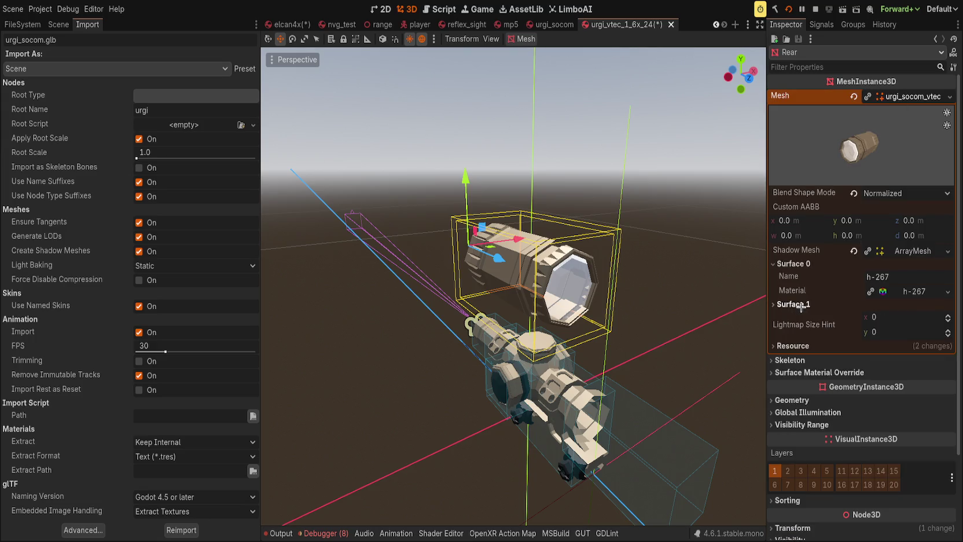
click(803, 371)
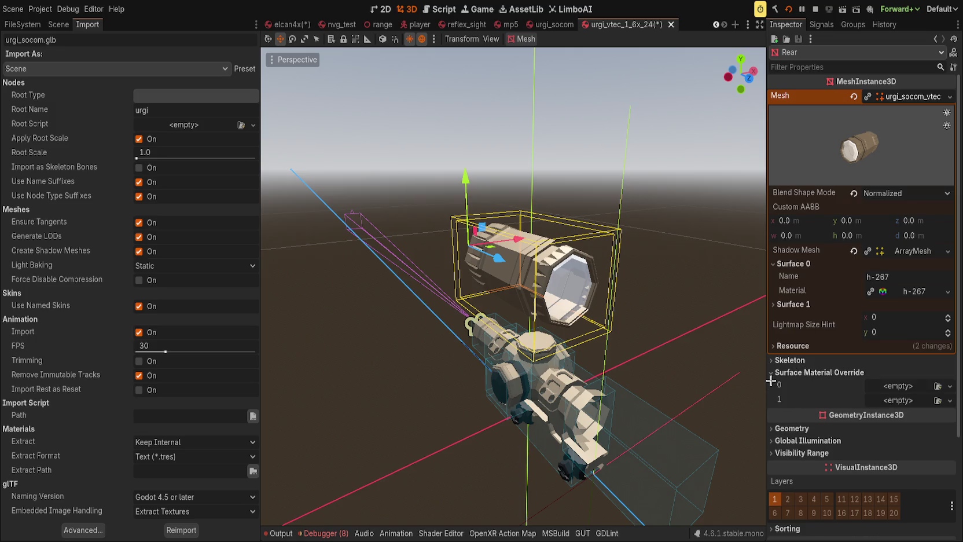
mouse_move(717, 370)
mouse_down()
mouse_move(665, 330)
mouse_move(576, 295)
mouse_move(419, 358)
mouse_up()
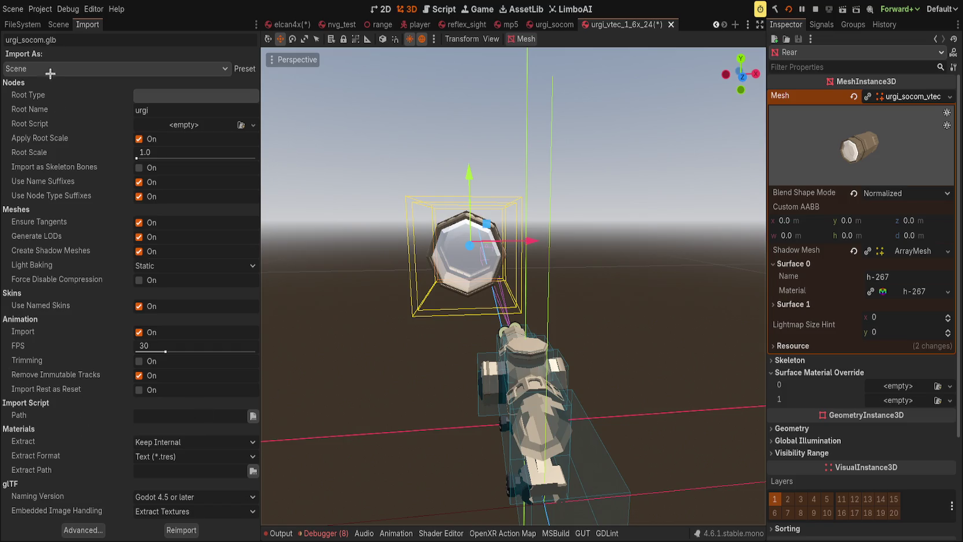
click(58, 25)
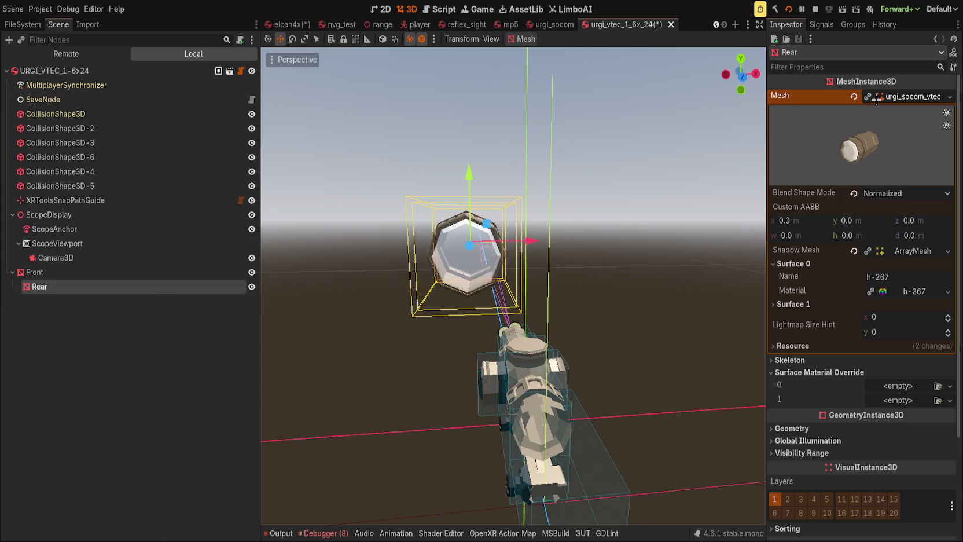
Filter FileSystem for 'adjust' and add the urgi_socom_vtec_razor_1-6x24_adjustment mesh to the scene.
click(22, 24)
scroll(151, 404, down, 8)
scroll(148, 401, up, 8)
scroll(145, 399, up, 10)
scroll(156, 428, down, 15)
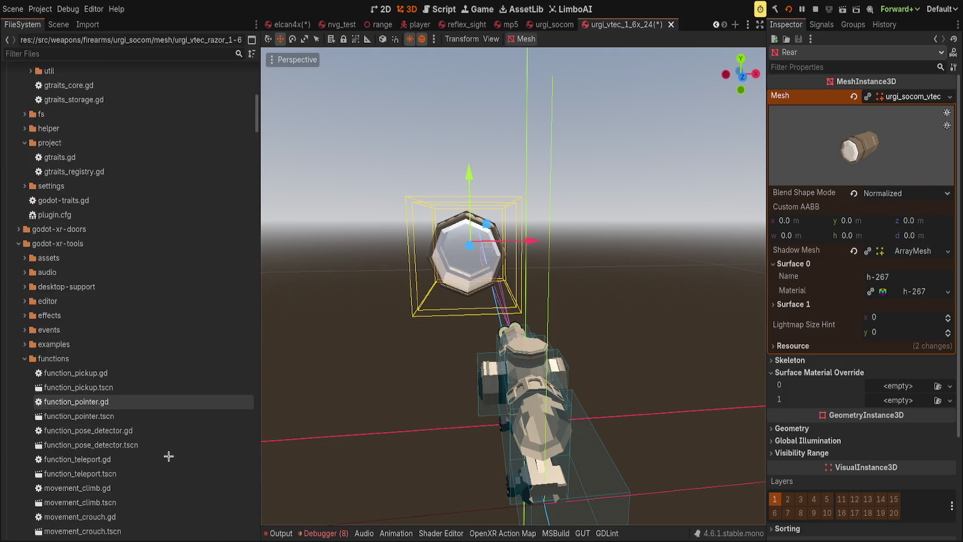
scroll(164, 450, down, 20)
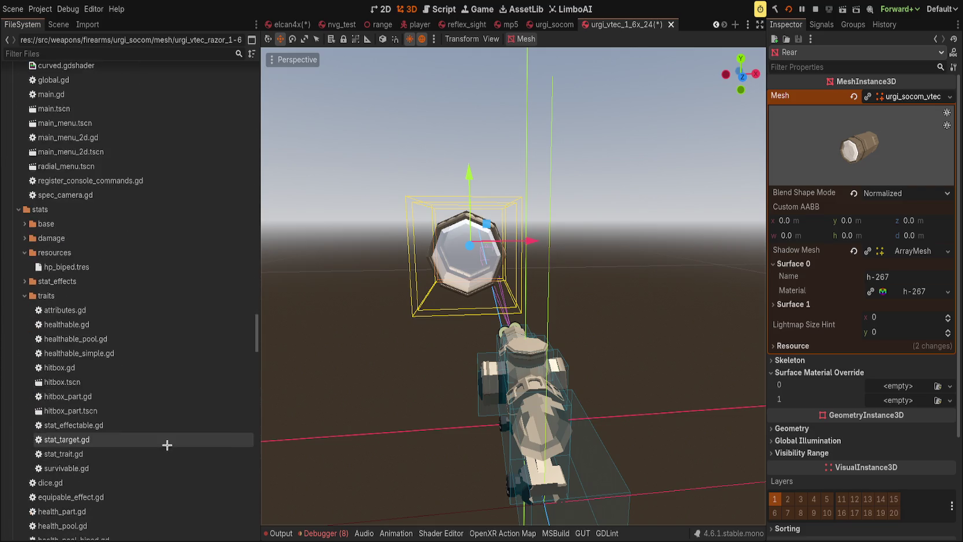
scroll(169, 443, down, 10)
scroll(169, 442, up, 4)
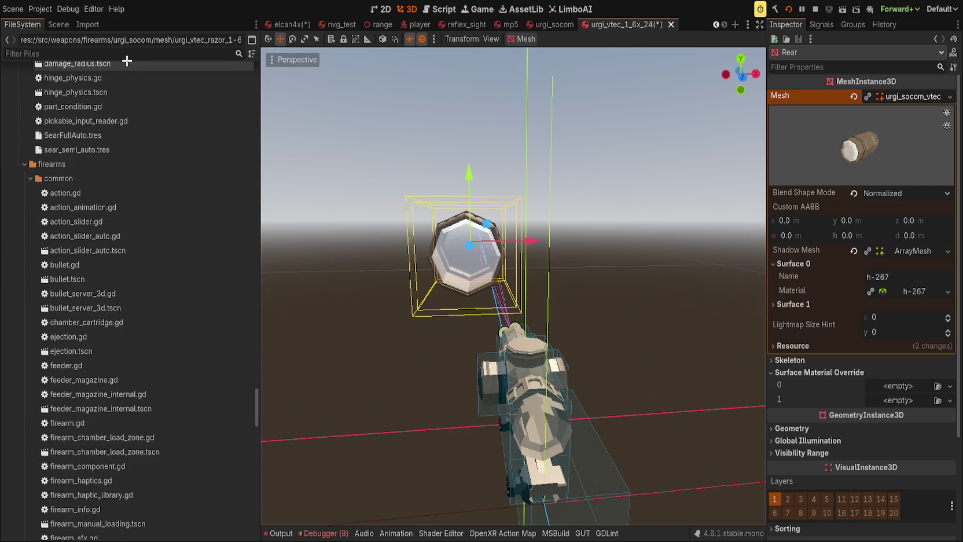
text(adjust)
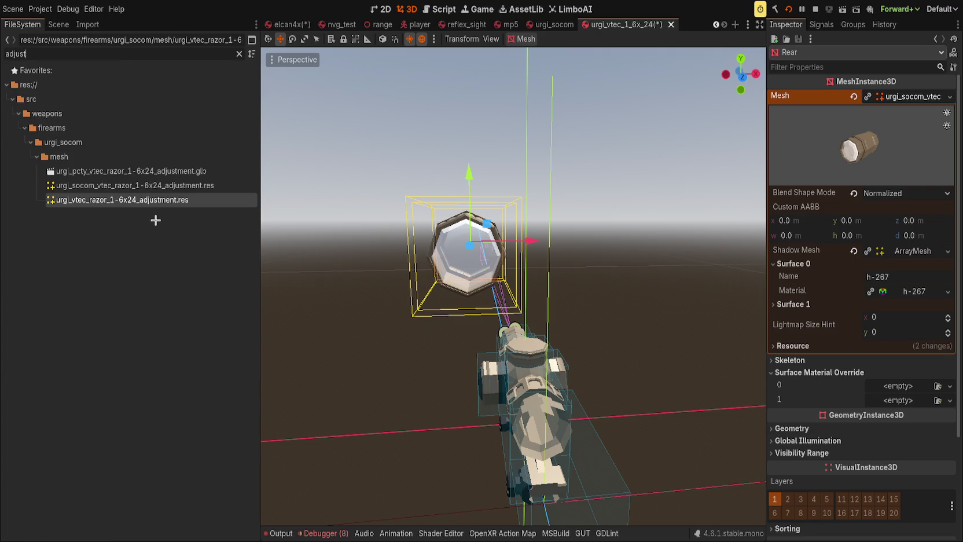
mouse_move(164, 184)
mouse_down()
mouse_move(301, 405)
mouse_move(631, 371)
mouse_move(642, 393)
mouse_up()
key(f)
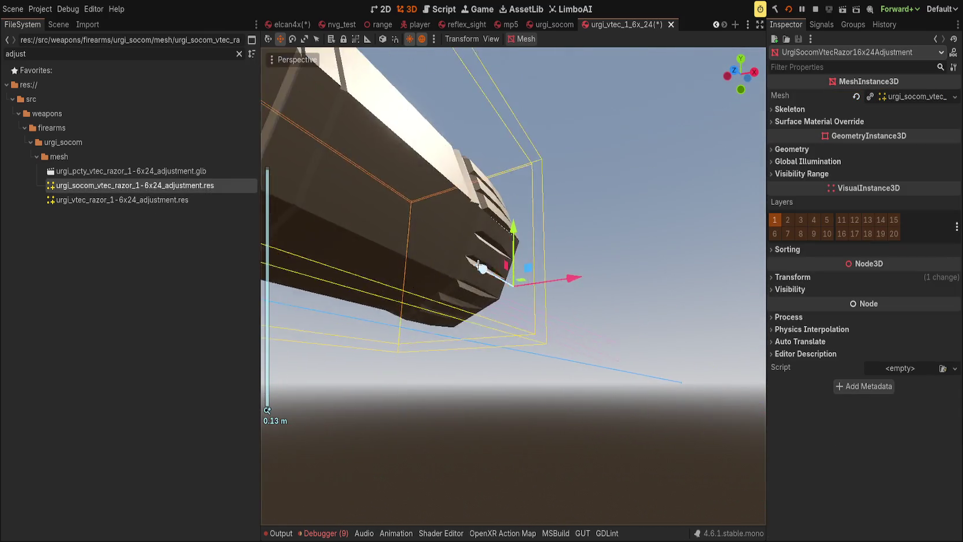
Select urgi_vtec_razor_1-6x24_adjustment.res and delete the upper Rear lens mesh.
click(912, 96)
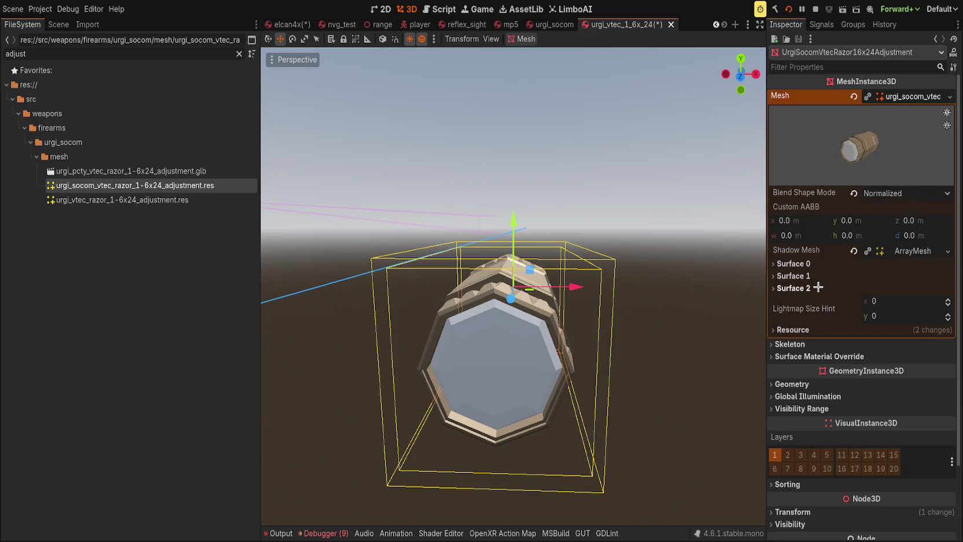
drag(492, 260, 344, 253)
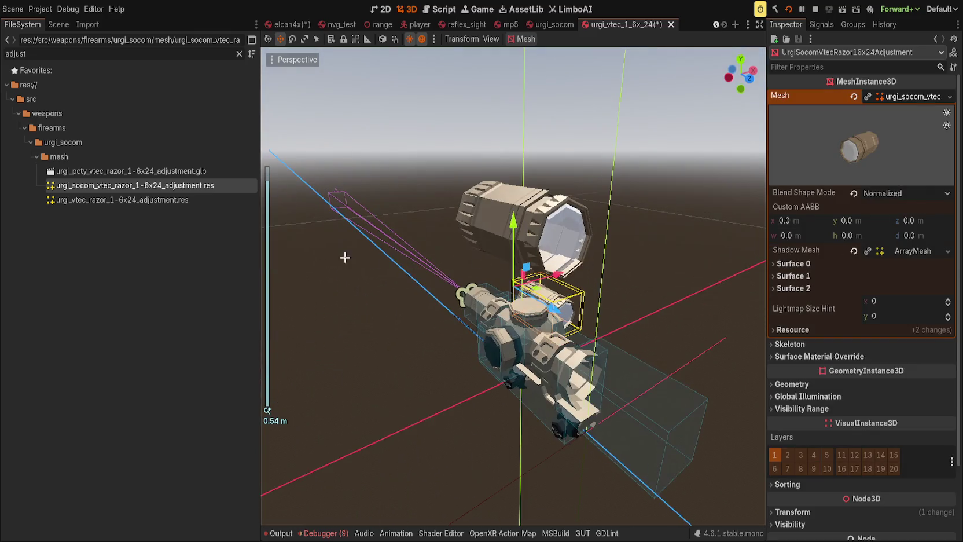
click(185, 200)
click(547, 214)
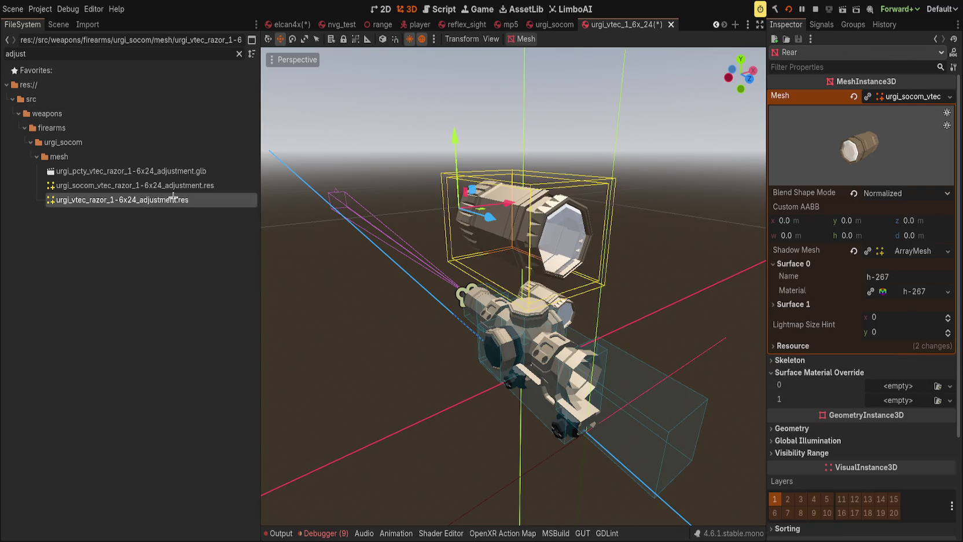
key(Delete)
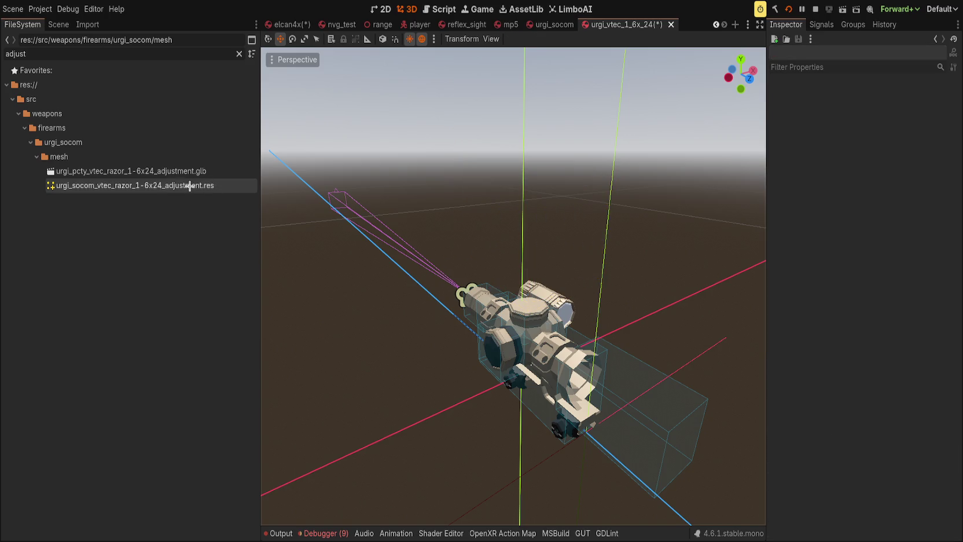
Clear the filter, drag in the adjustment glb and razor .res meshes, then delete both.
click(168, 157)
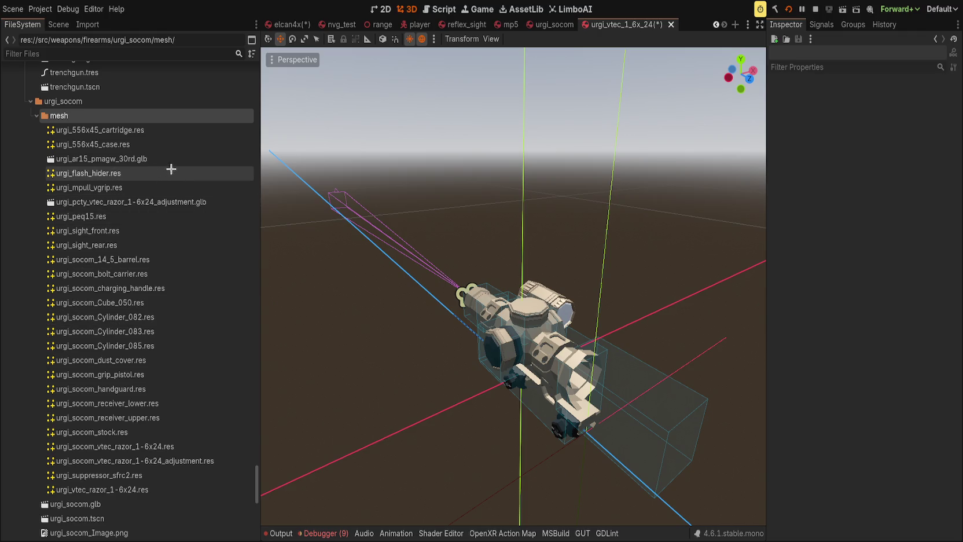
click(202, 200)
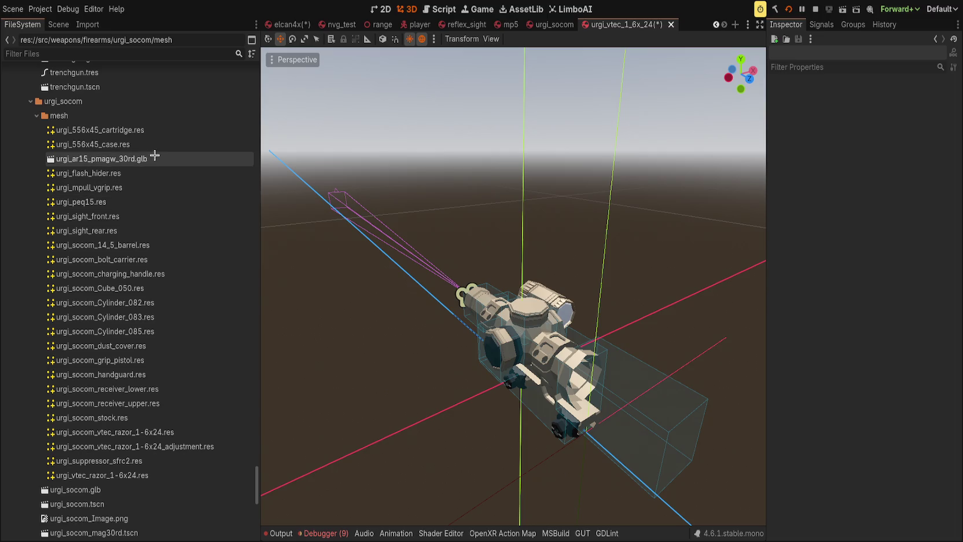
mouse_move(154, 155)
mouse_down()
mouse_move(228, 195)
mouse_move(412, 341)
mouse_move(400, 336)
mouse_up()
mouse_move(200, 431)
mouse_down()
mouse_move(313, 405)
mouse_move(339, 409)
mouse_move(202, 446)
mouse_move(359, 362)
mouse_move(450, 376)
mouse_up()
click(894, 96)
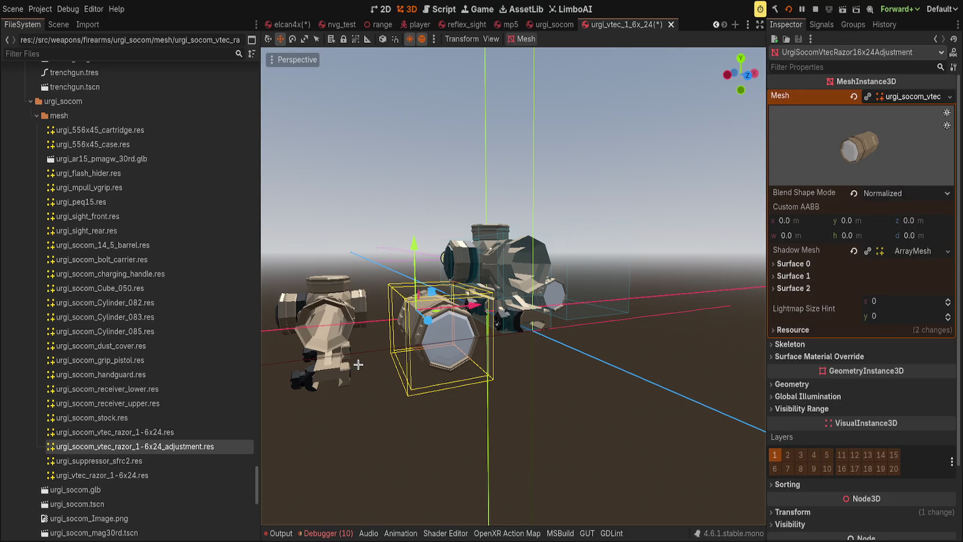
key(Delete)
click(324, 356)
key(Delete)
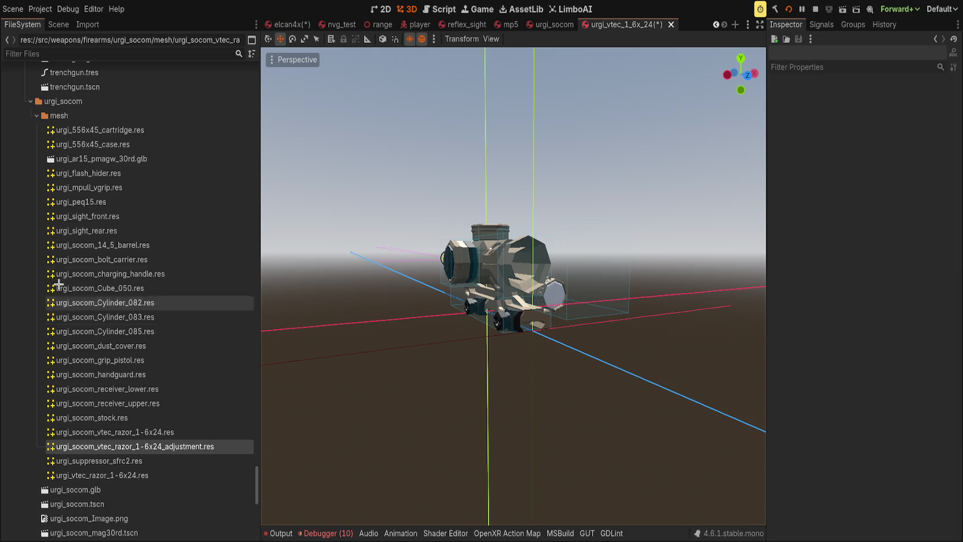
Save the elcan4x scene, check the urgi_socom Model node, and return to urgi_vtec_1_6x_24.
click(49, 26)
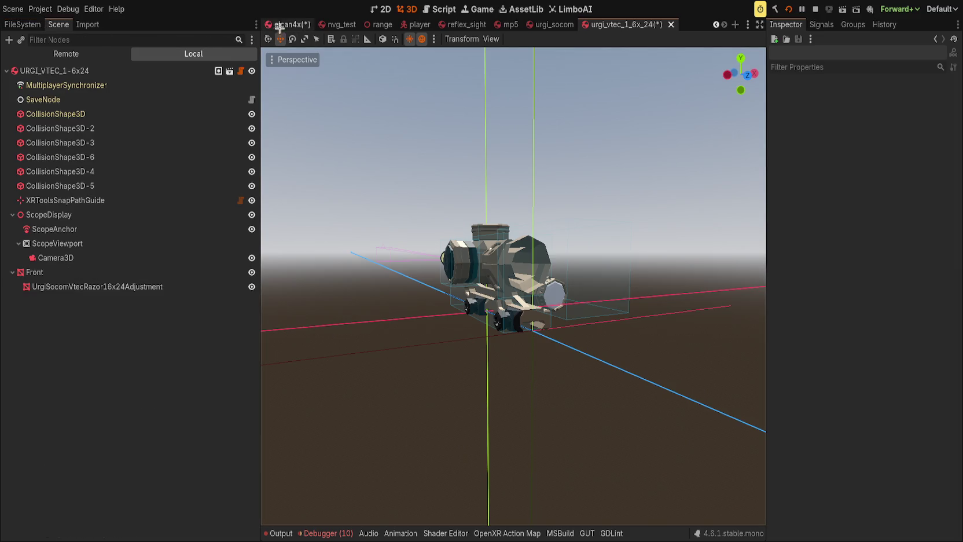
click(287, 25)
key(ctrl+s)
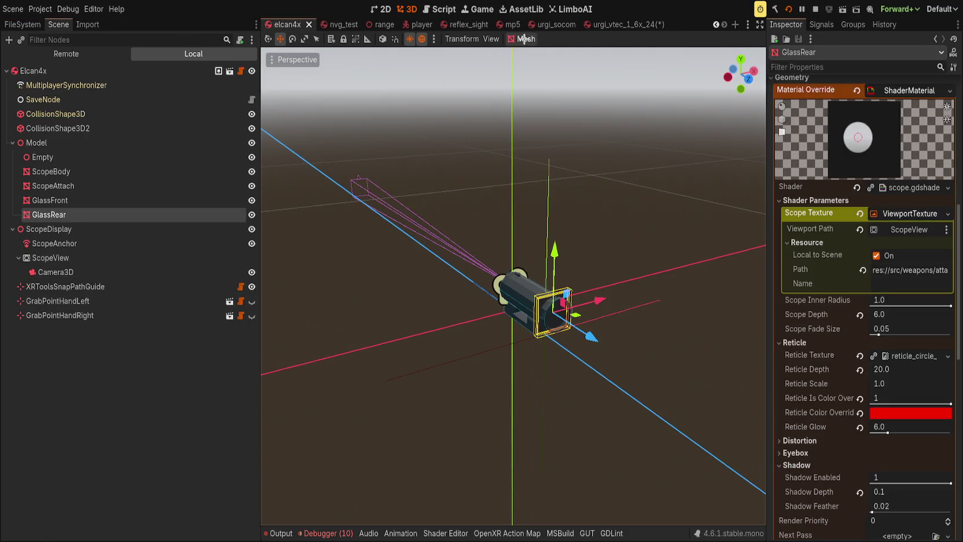
click(543, 24)
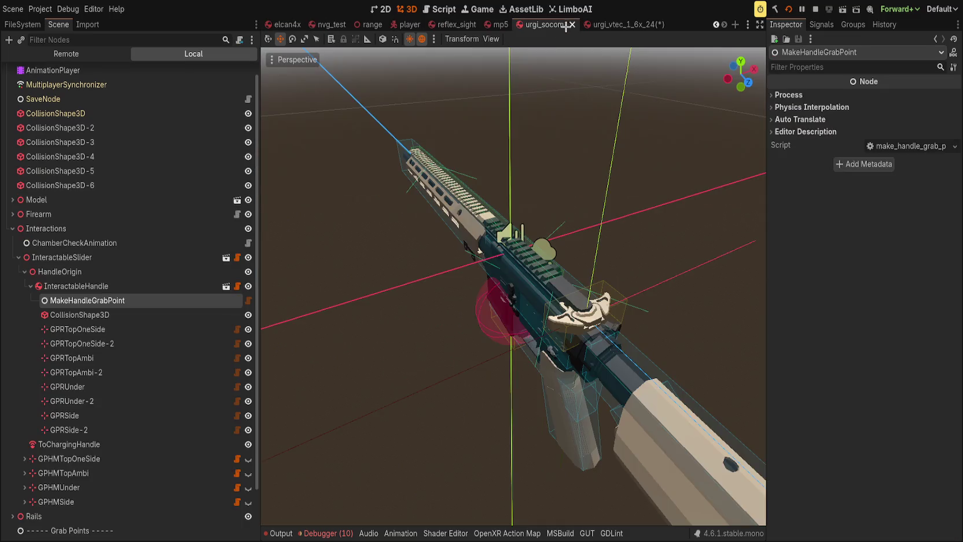
click(12, 200)
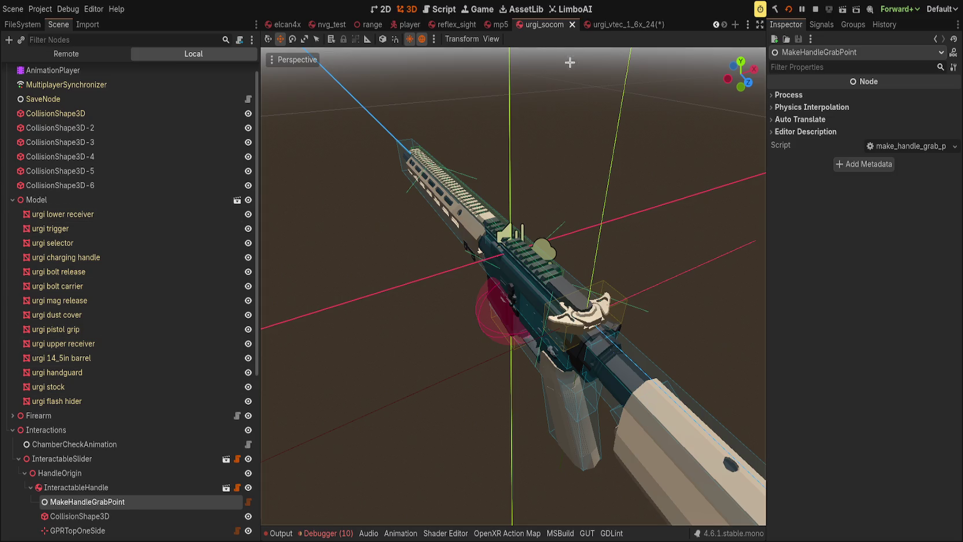
click(617, 25)
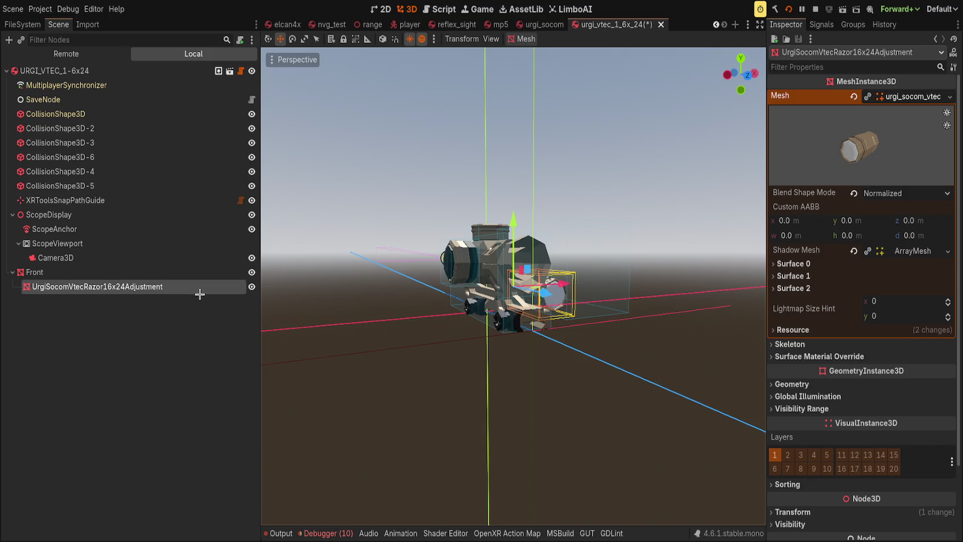
Rename the lens node to Rear and reset its position to the origin.
key(ctrl+z)
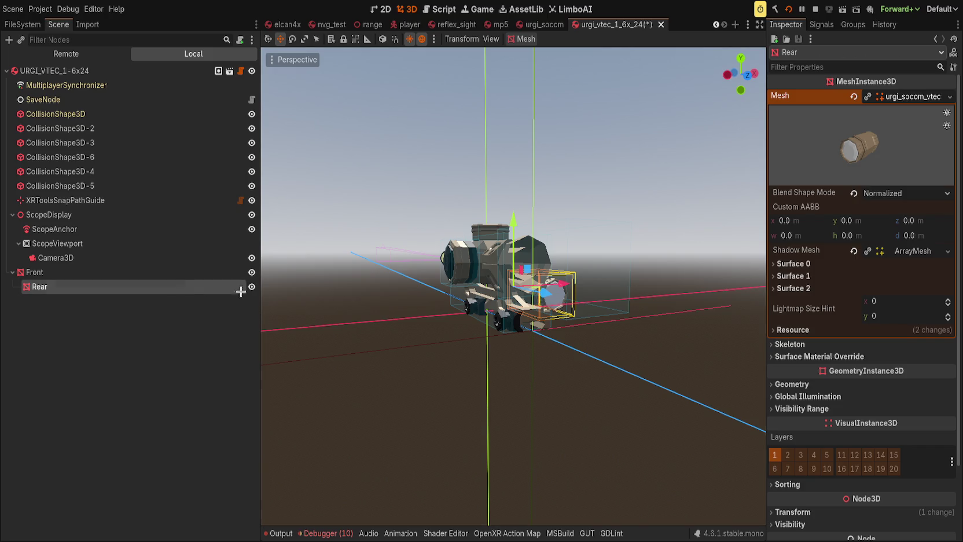
scroll(801, 397, down, 3)
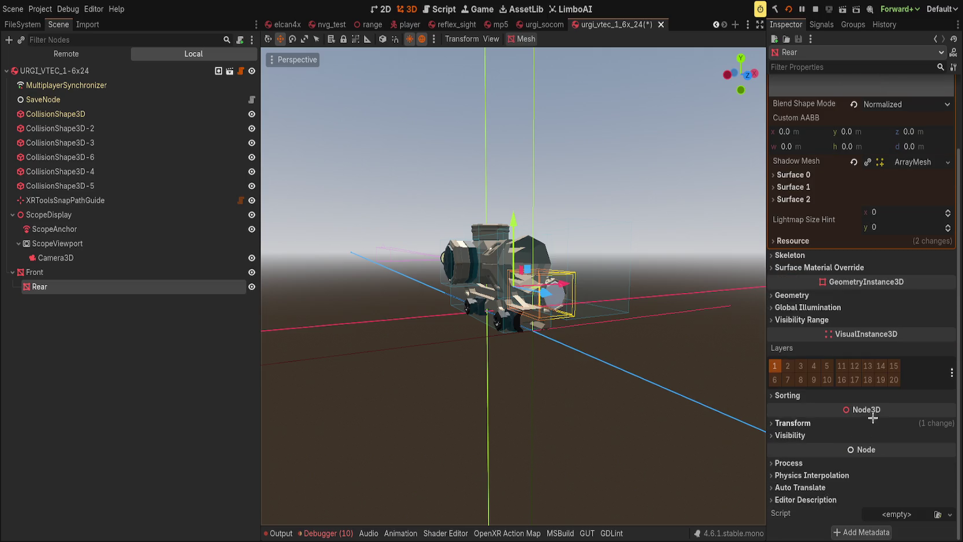
click(799, 423)
click(949, 436)
key(f)
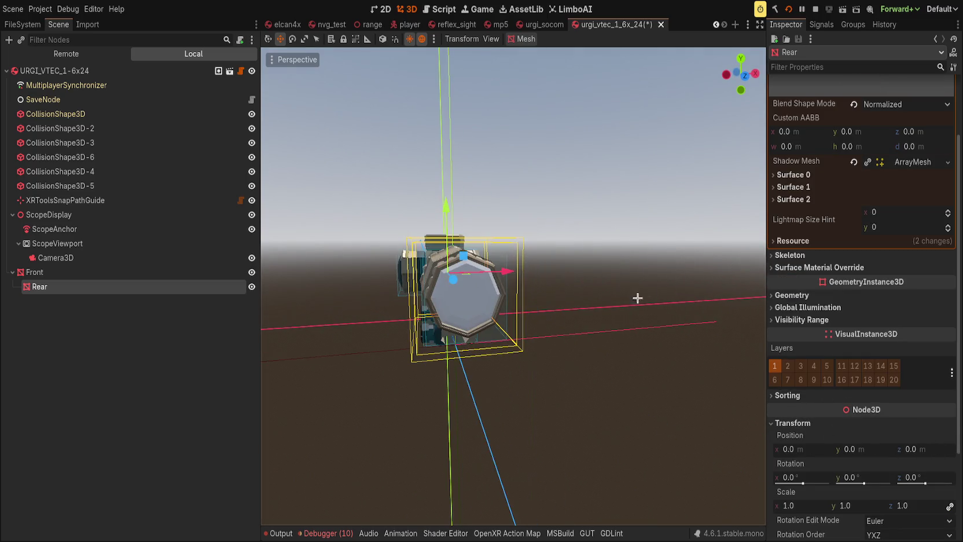
Review Surface 1's glass material, then give the scope surface (Surface 2) the hunting_scope material.
scroll(773, 351, up, 3)
click(793, 288)
click(793, 276)
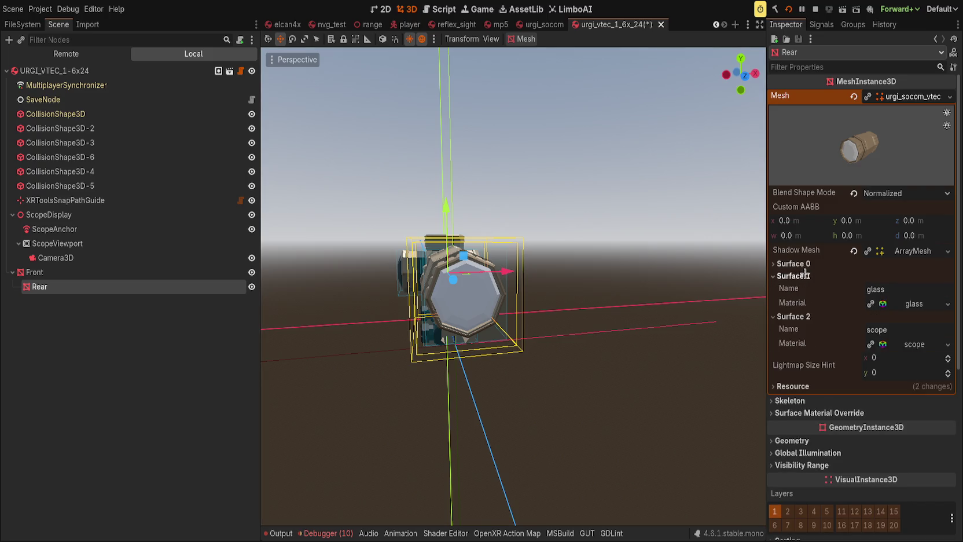
click(913, 305)
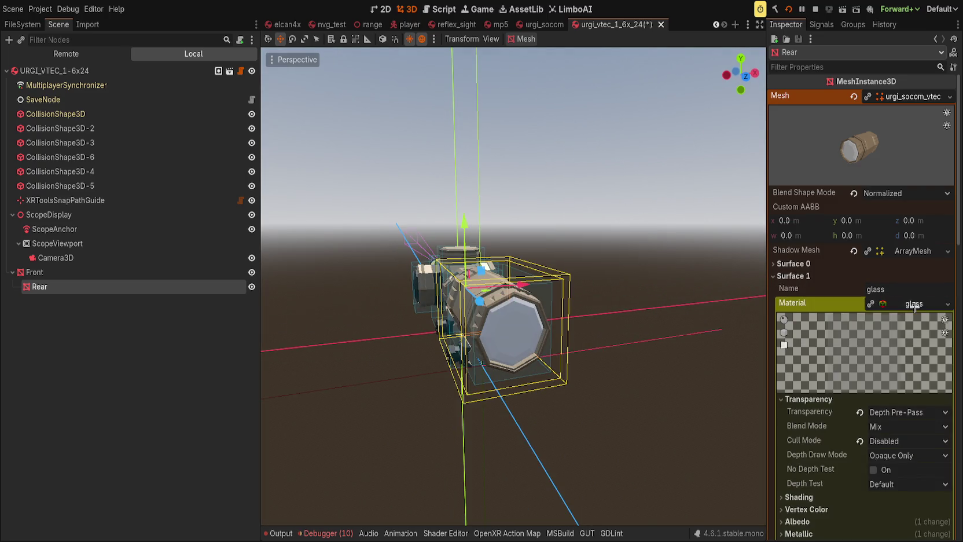
scroll(913, 307, down, 4)
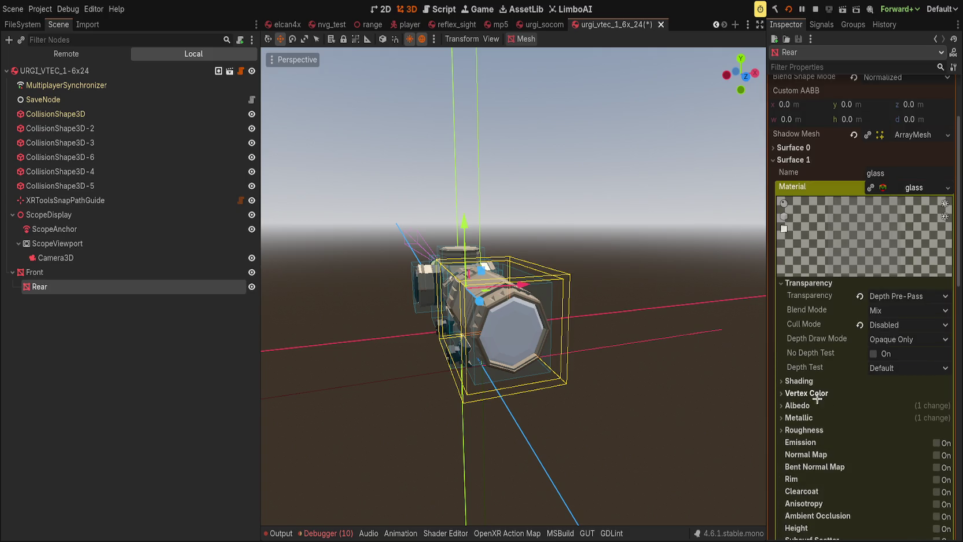
click(916, 188)
click(801, 161)
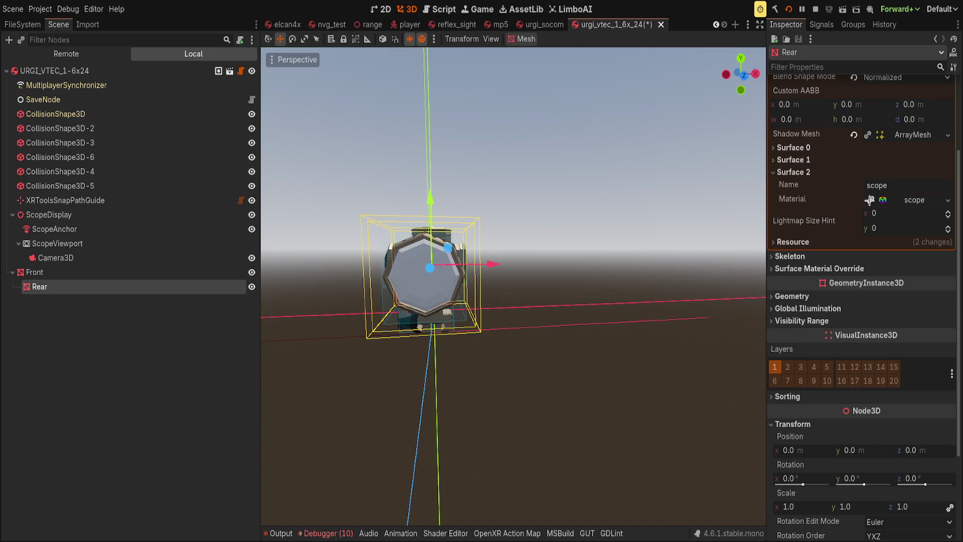
click(891, 201)
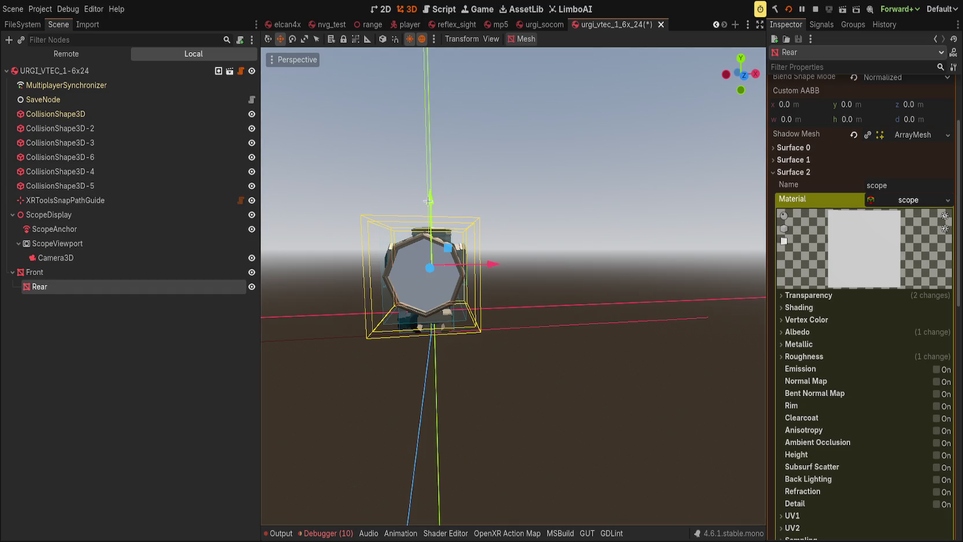
mouse_move(519, 271)
mouse_down()
mouse_move(528, 248)
mouse_move(574, 288)
mouse_up()
scroll(573, 287, up, 3)
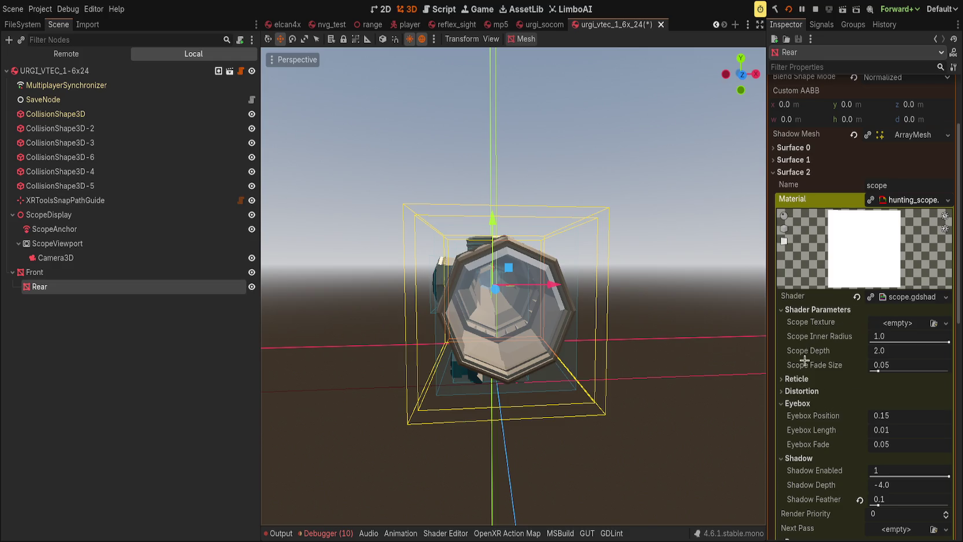
Expand the scope material's shader parameters and set the VTEC reticle texture.
scroll(810, 359, down, 5)
click(804, 338)
scroll(857, 341, up, 4)
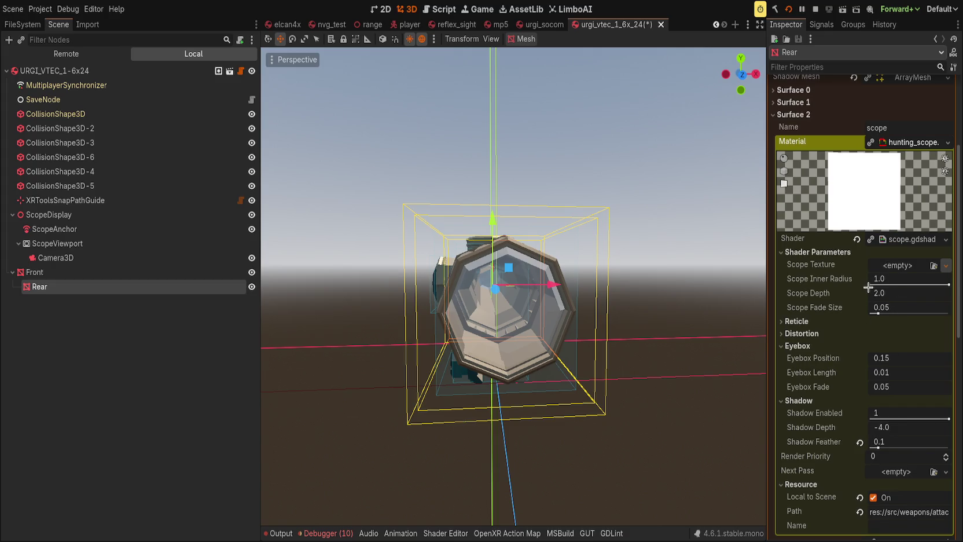
scroll(848, 348, up, 2)
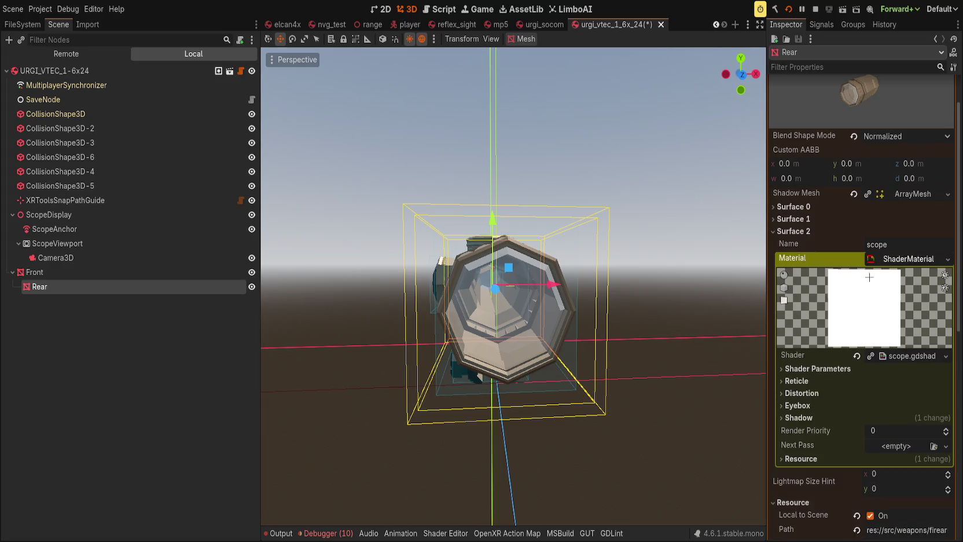
scroll(848, 341, down, 2)
click(808, 342)
click(808, 342)
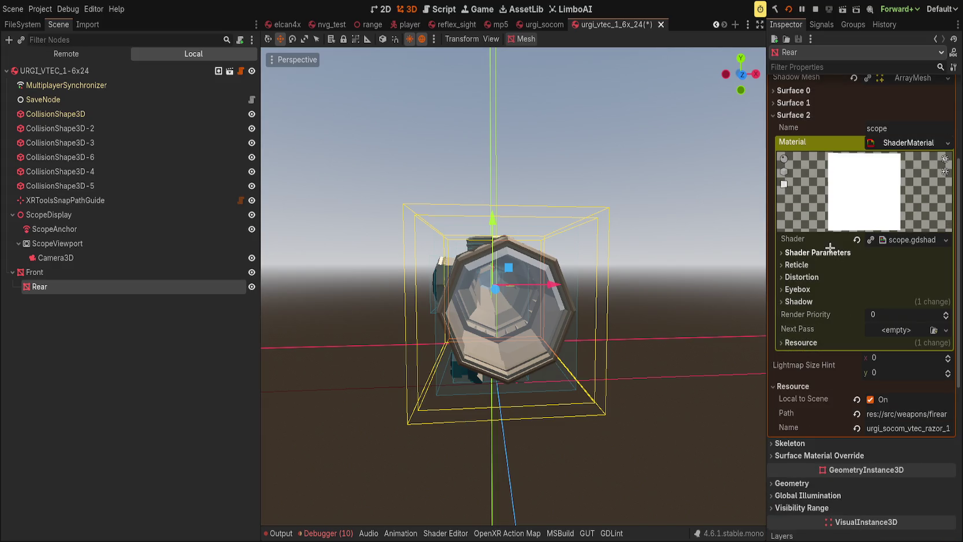
click(810, 252)
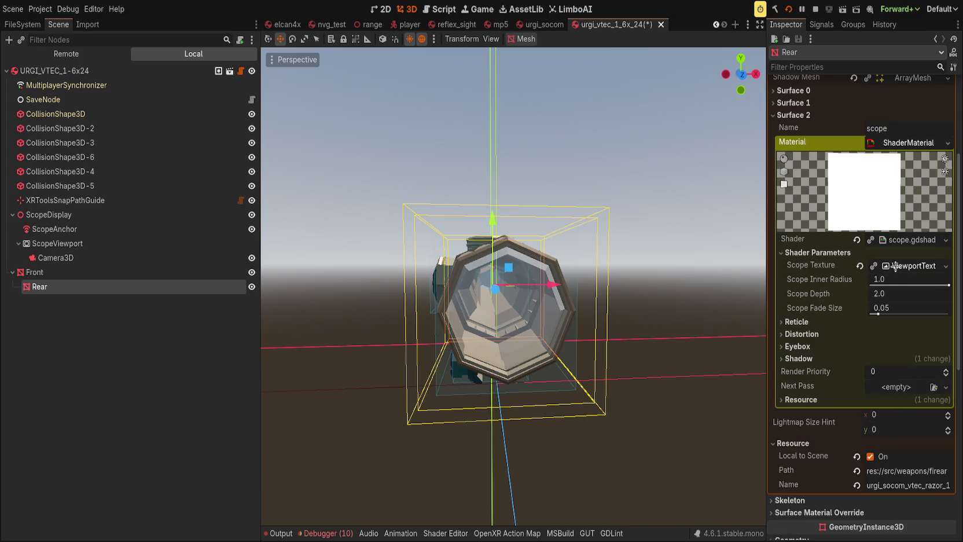
click(815, 325)
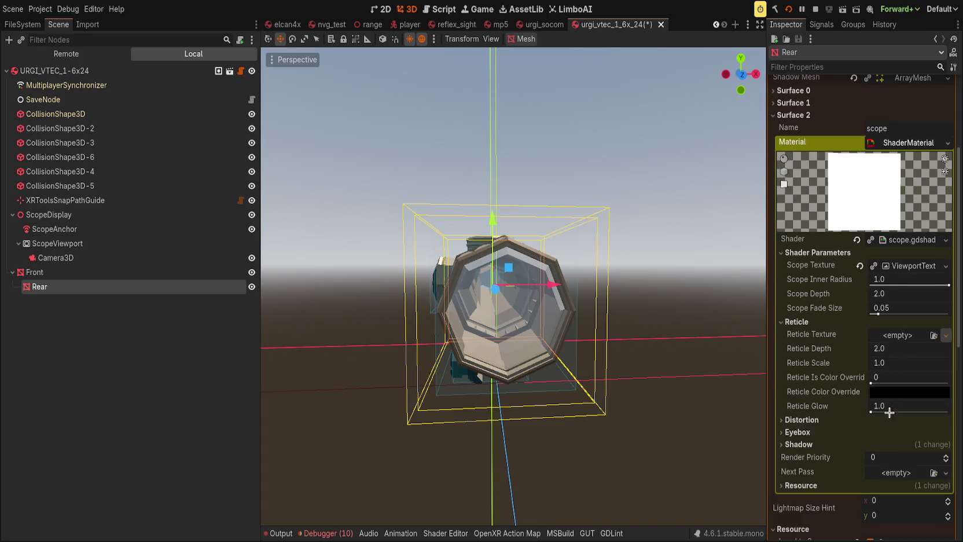
key(ctrl+z)
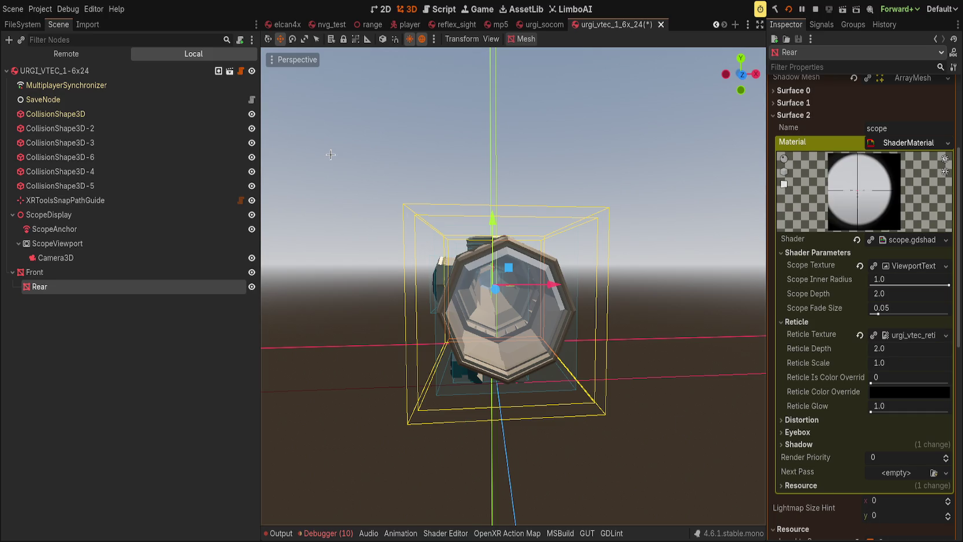
Orbit to face the rear lens and review the glass material's albedo settings.
drag(654, 302, 325, 327)
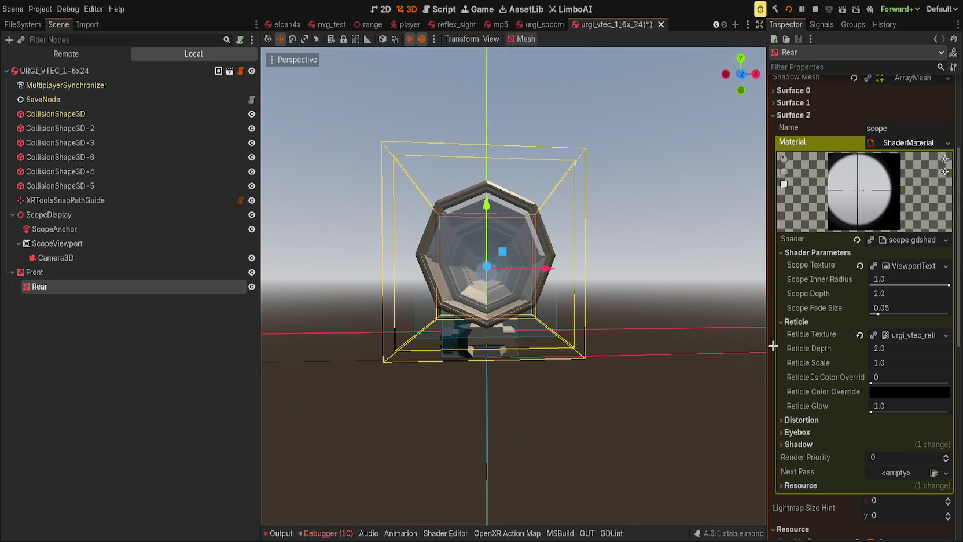
scroll(773, 345, up, 4)
click(792, 219)
click(906, 248)
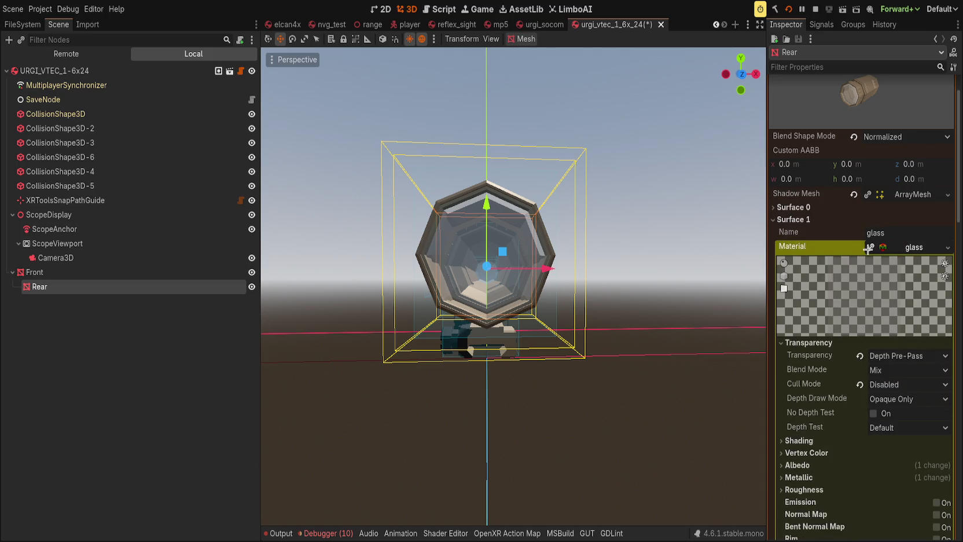
scroll(833, 425, down, 2)
click(797, 406)
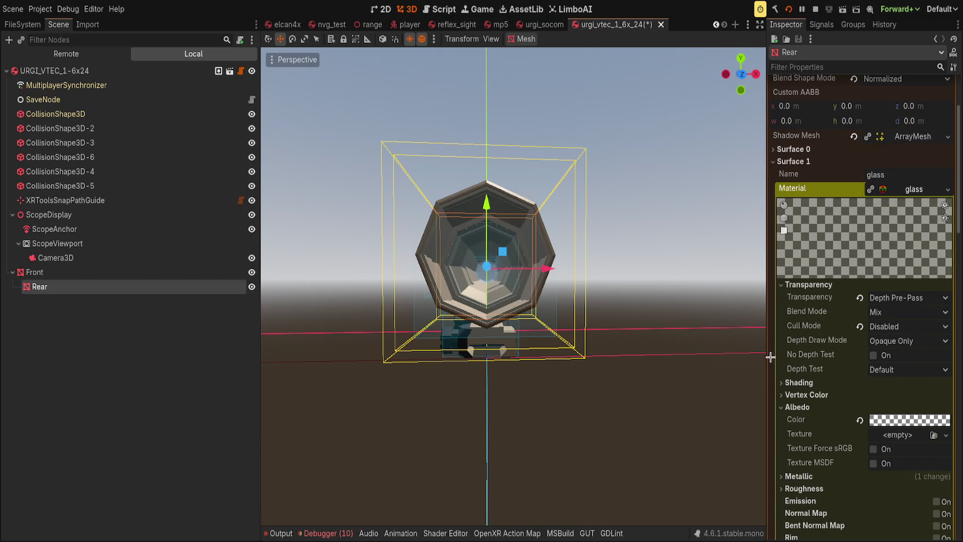
drag(752, 324, 526, 269)
scroll(526, 272, up, 5)
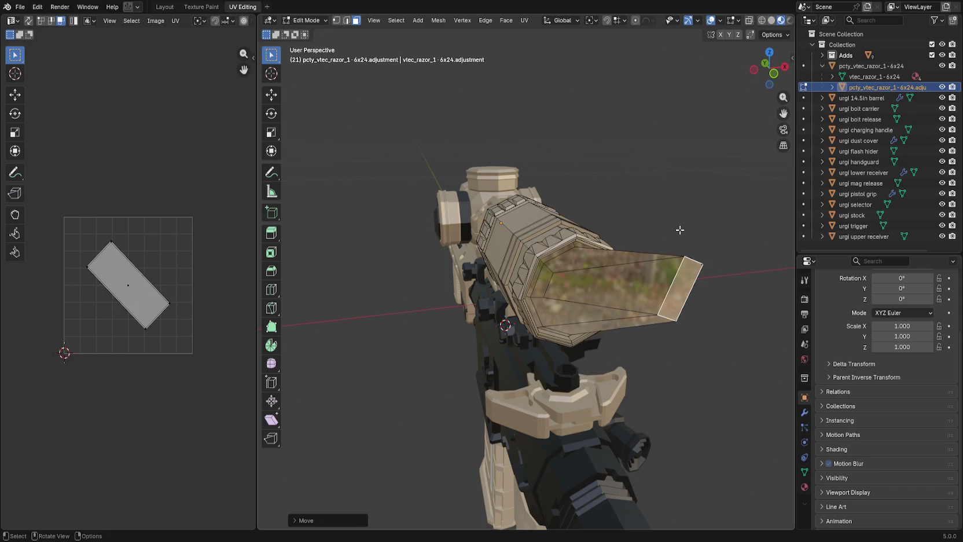
click(679, 230)
Undo the stray extrusion and dissolve the lens faces into a single octagonal face.
key(ctrl+z)
key(ctrl+z)
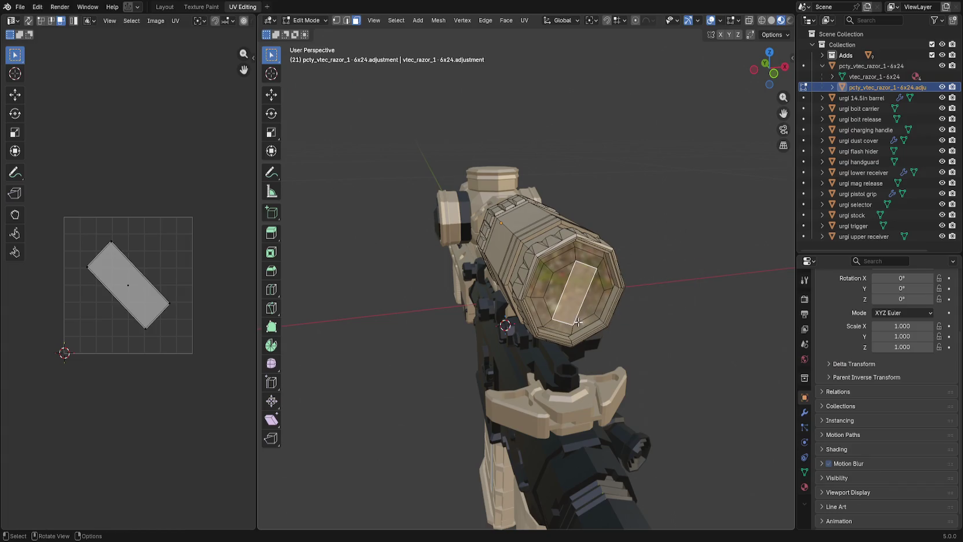
key(KP_Decimal)
alt+shift+click(481, 259)
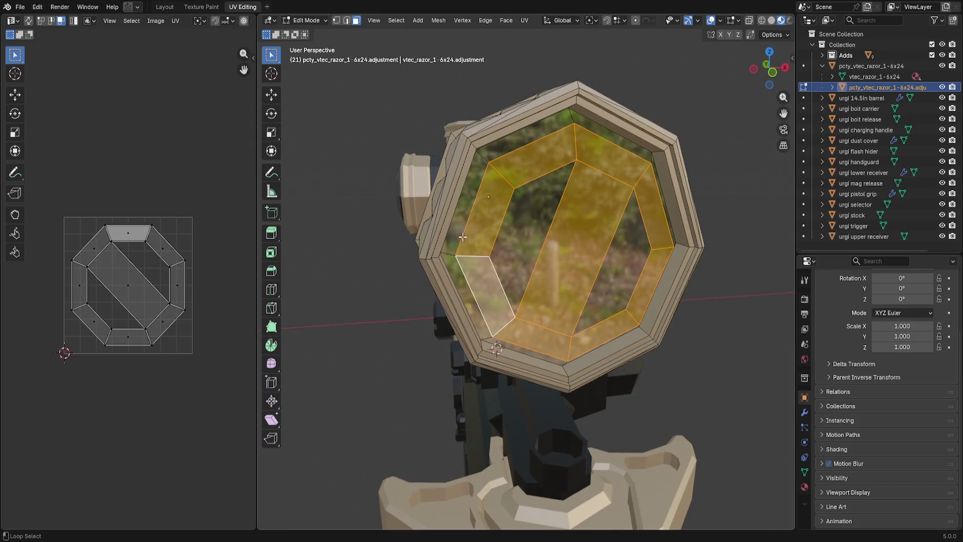
alt+shift+click(482, 155)
shift+click(493, 180)
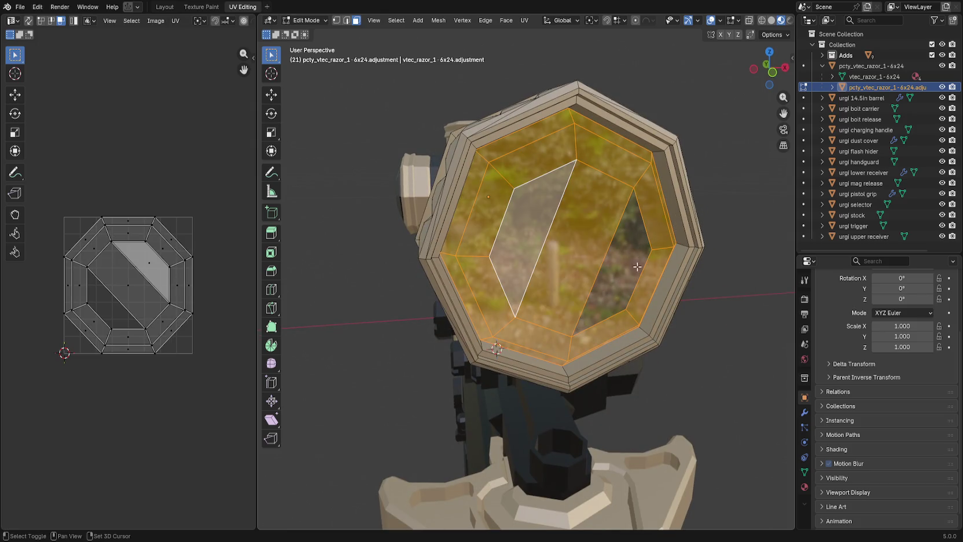
shift+click(621, 280)
key(ctrl+x)
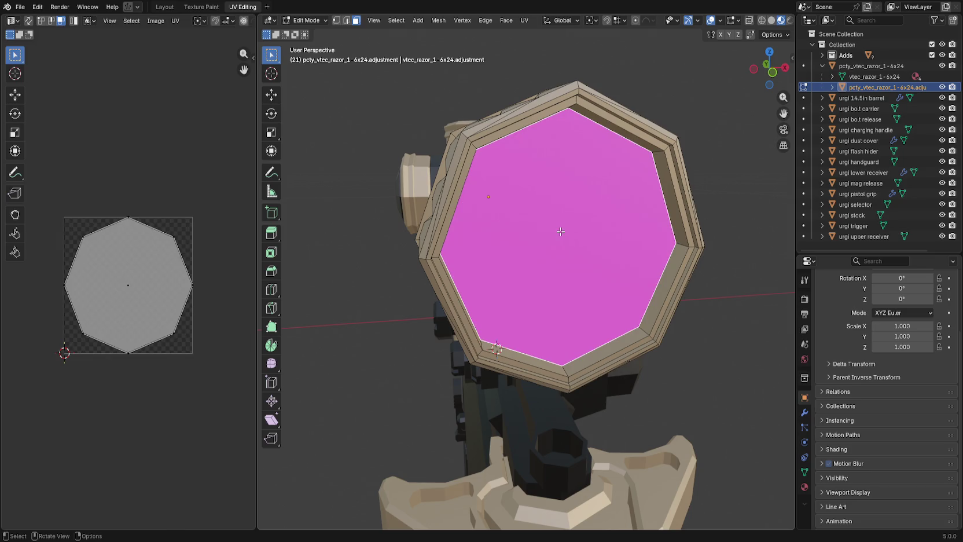
Recalculate the lens face normals, check face orientation, and save the rifle file.
key(shift+n)
click(312, 520)
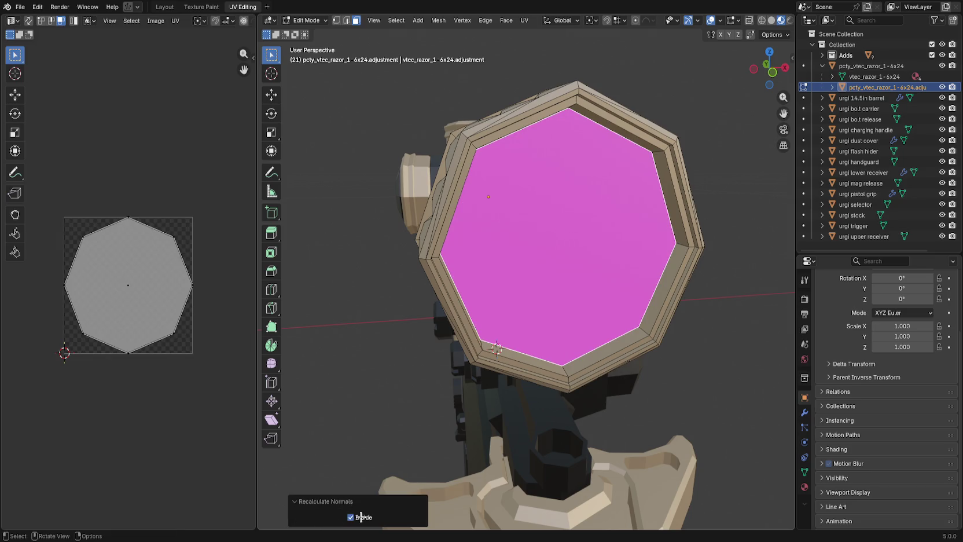
key(alt+a)
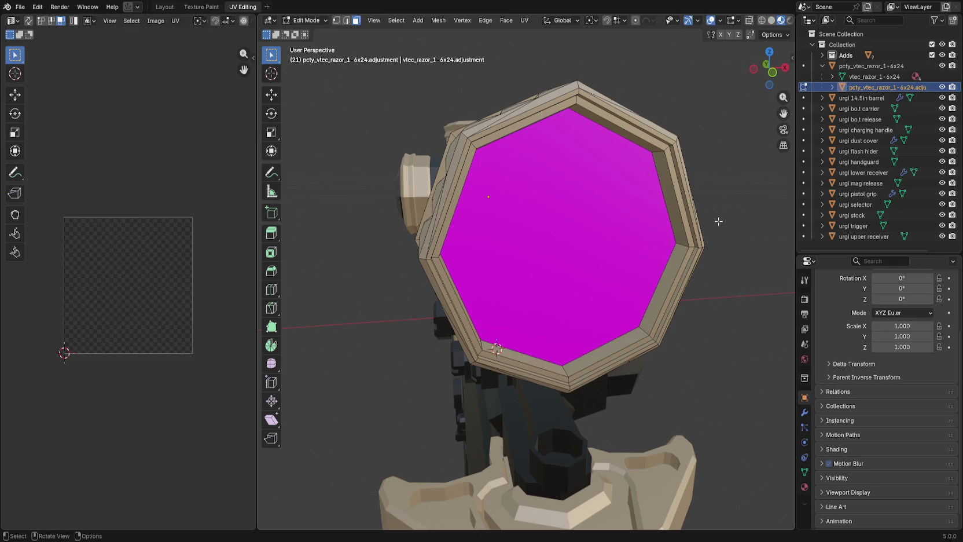
click(719, 20)
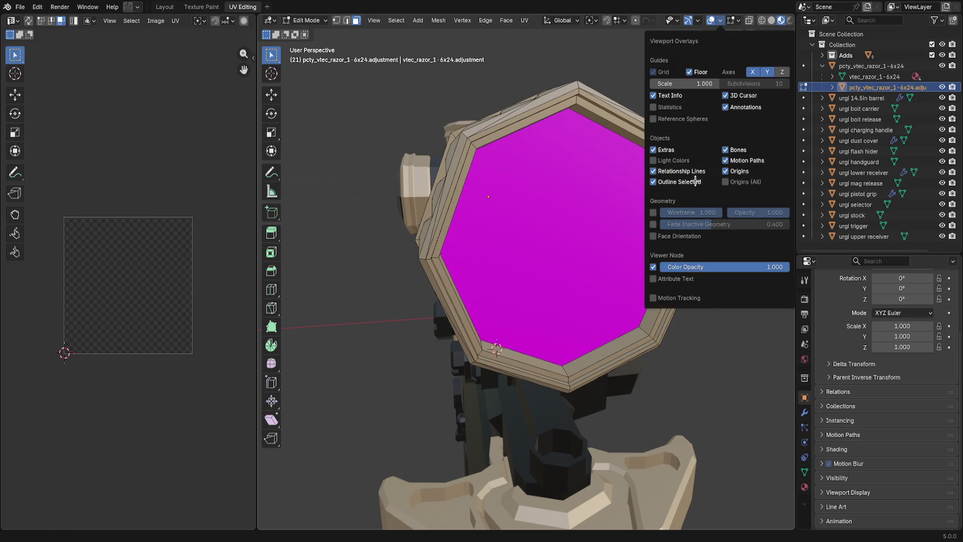
click(687, 237)
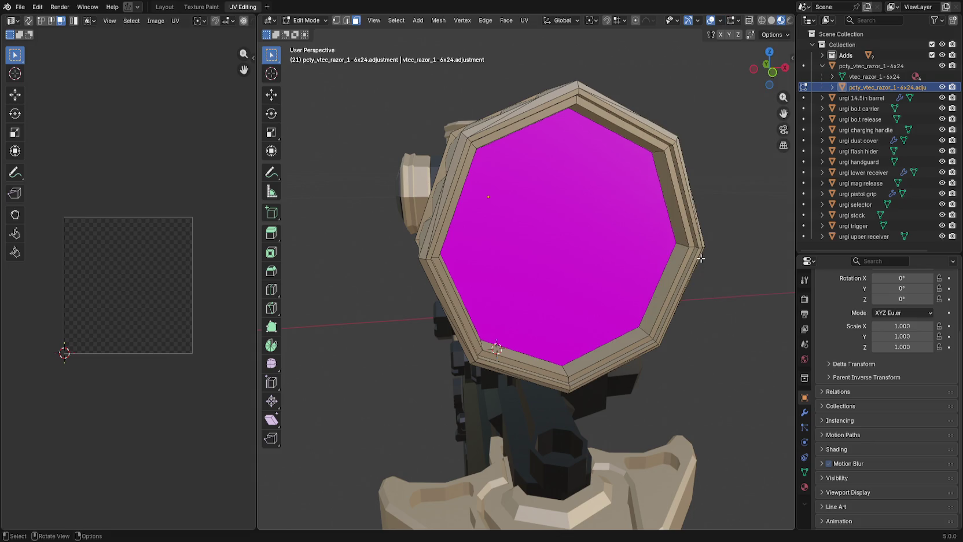
key(z)
click(647, 239)
key(ctrl+i)
key(ctrl+i)
key(ctrl+i)
key(ctrl+i)
key(ctrl+i)
key(ctrl+i)
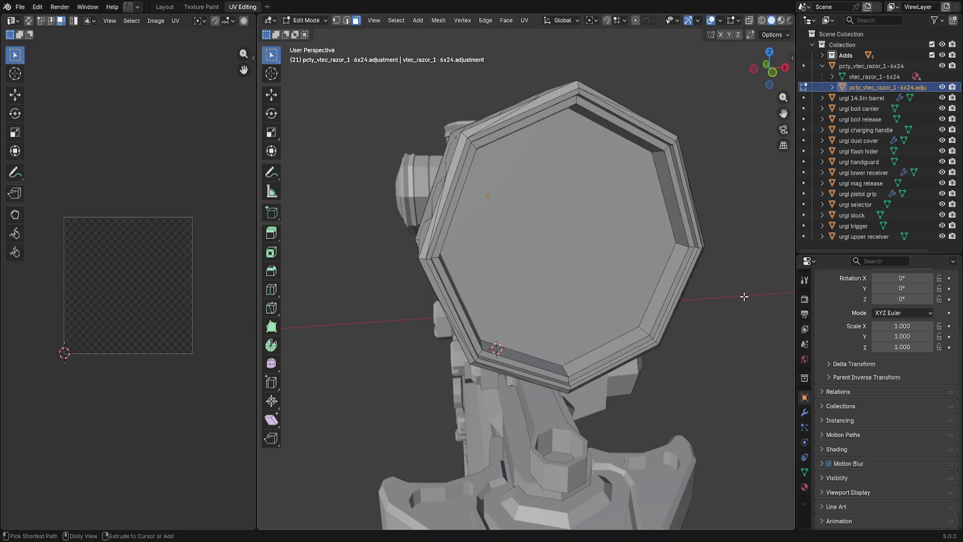
key(ctrl+s)
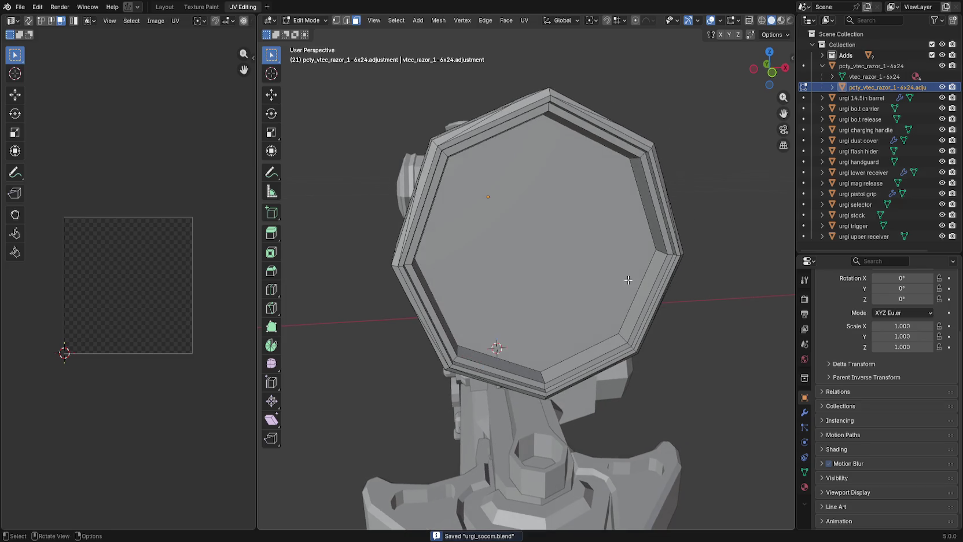
Cube-project the octagonal lens face's UVs and save the rifle file.
click(628, 280)
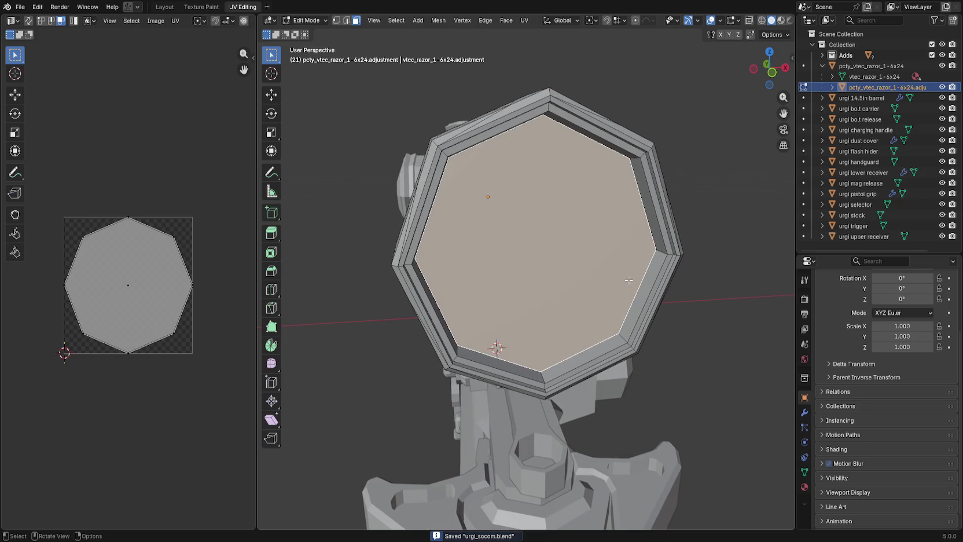
click(524, 20)
click(574, 105)
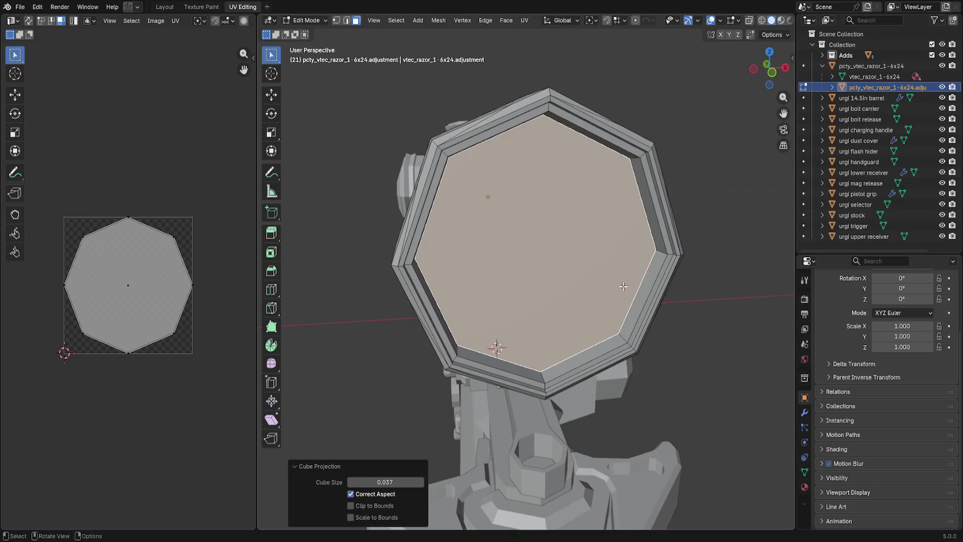
key(ctrl+s)
click(721, 303)
Return to Object Mode and export the rifle as glTF 2.0.
key(ctrl+z)
key(ctrl+z)
key(ctrl+z)
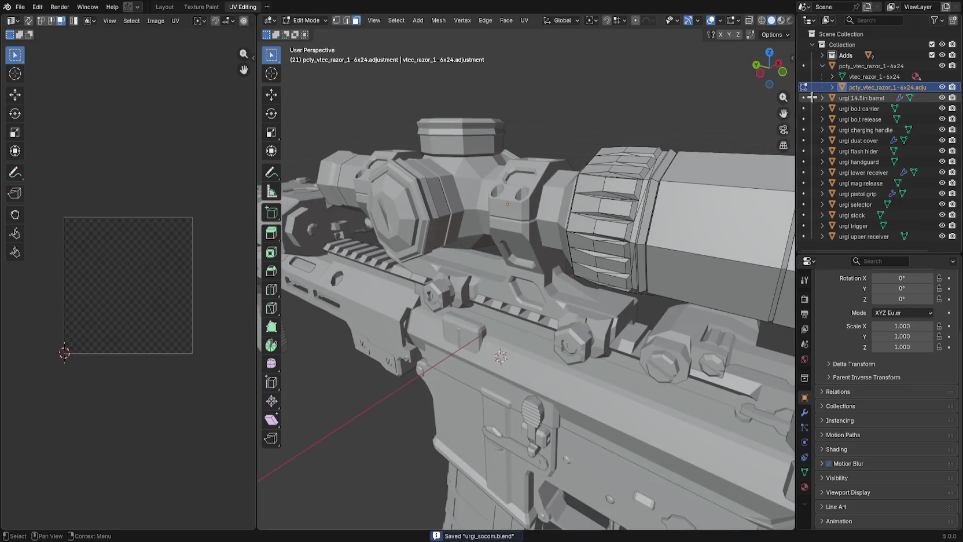
click(19, 6)
mouse_move(37, 168)
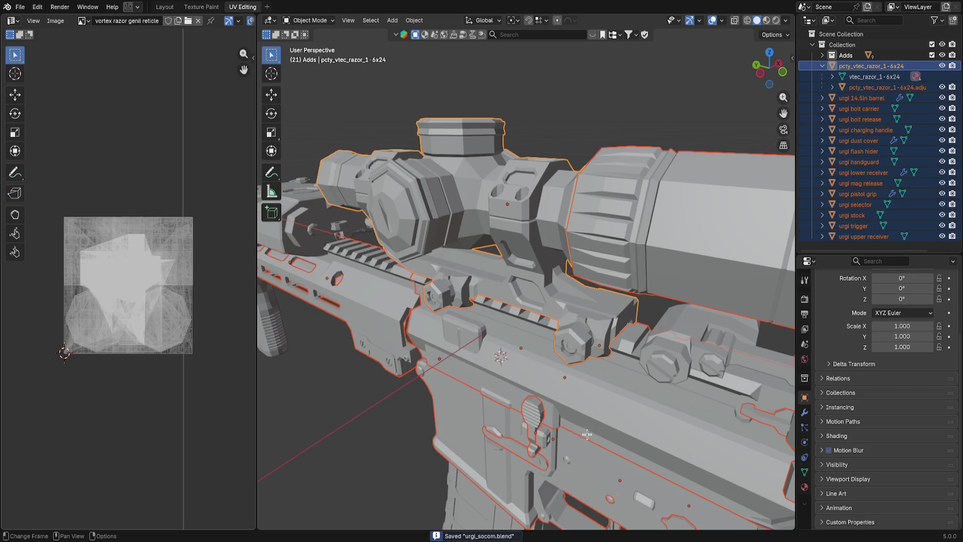
key(alt+Tab)
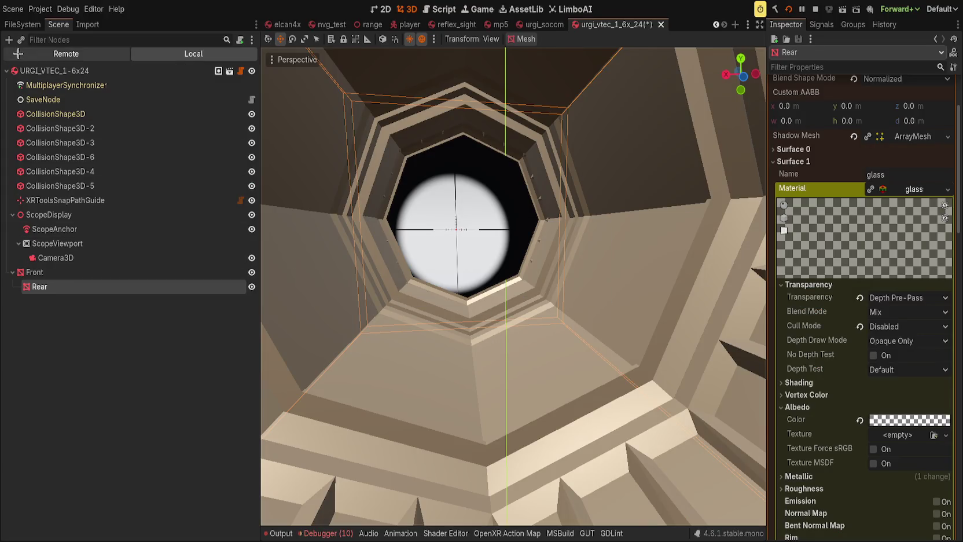
Select urgi_socom.glb in the FileSystem and reimport it.
click(21, 22)
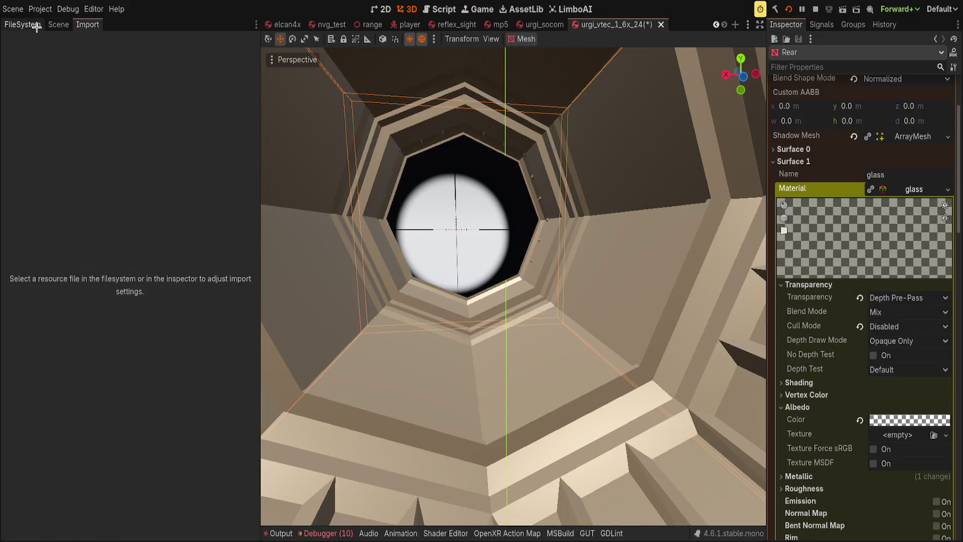
click(22, 24)
click(36, 116)
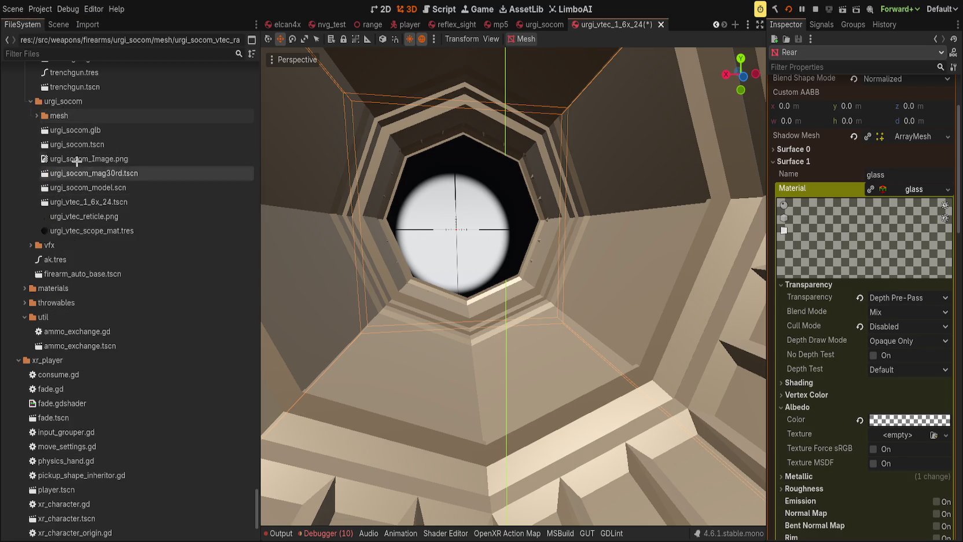
click(93, 130)
click(87, 24)
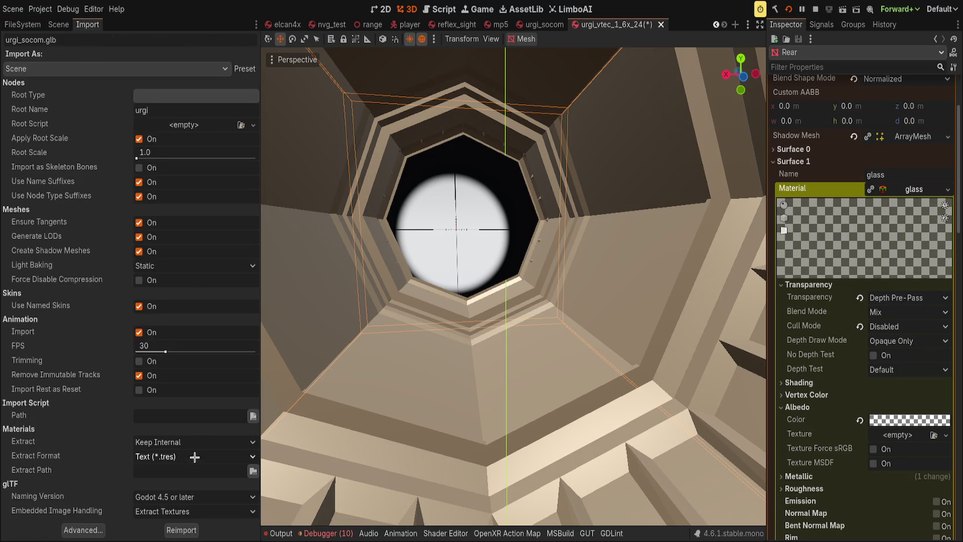
click(181, 530)
Orbit around the scope to check the reticle through the lens, then select the Rear node.
scroll(522, 198, up, 5)
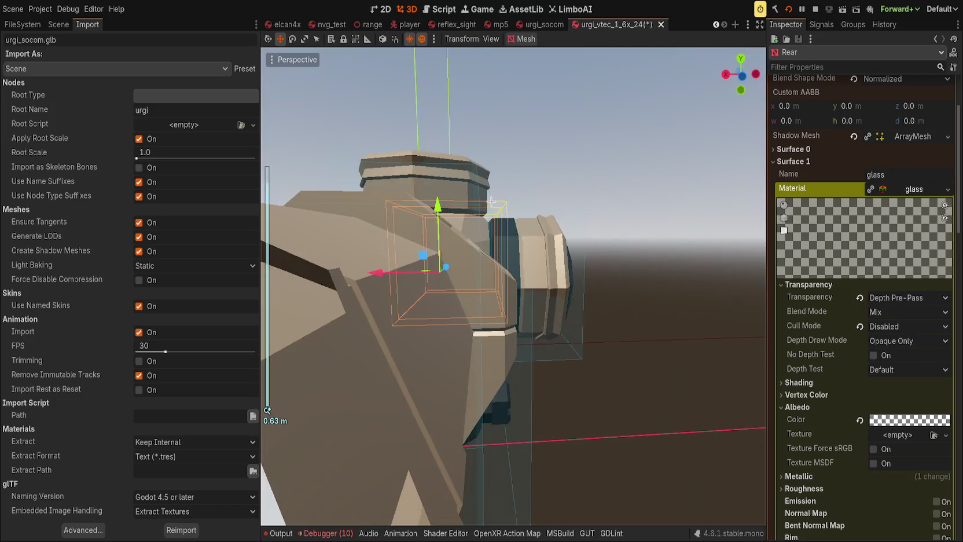
drag(491, 201, 498, 200)
key(KP_1)
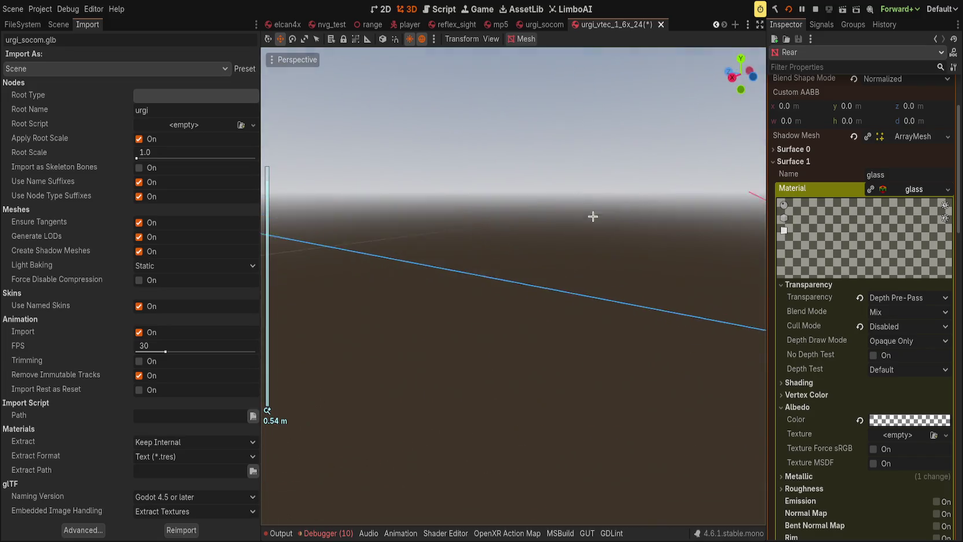
scroll(480, 242, up, 3)
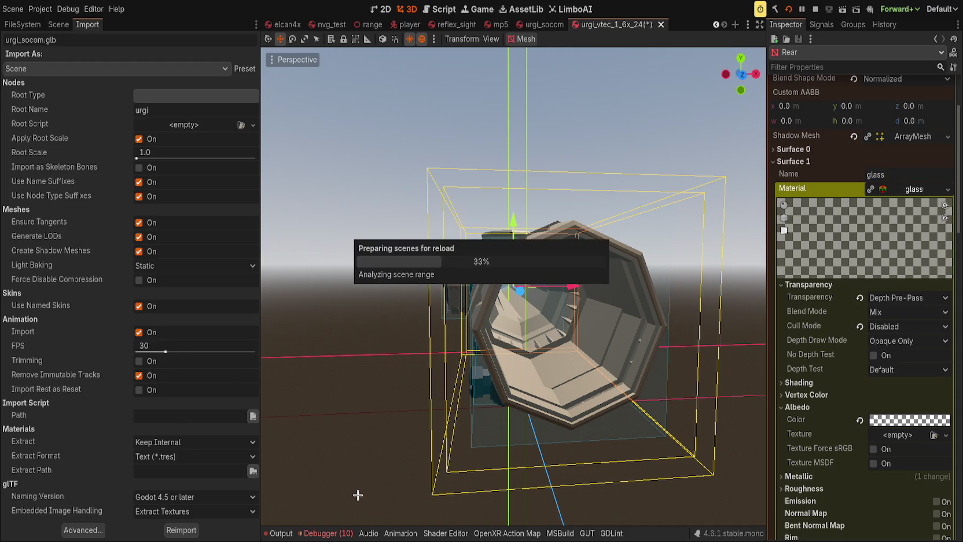
mouse_move(314, 315)
mouse_down()
mouse_move(405, 316)
mouse_move(307, 318)
mouse_move(514, 270)
mouse_up()
scroll(494, 346, up, 5)
scroll(493, 346, down, 3)
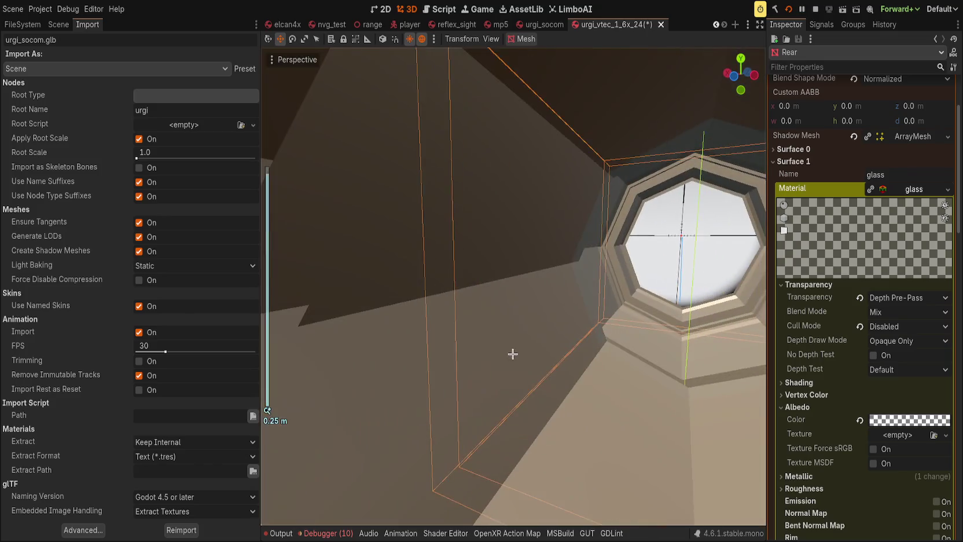
click(58, 24)
click(123, 290)
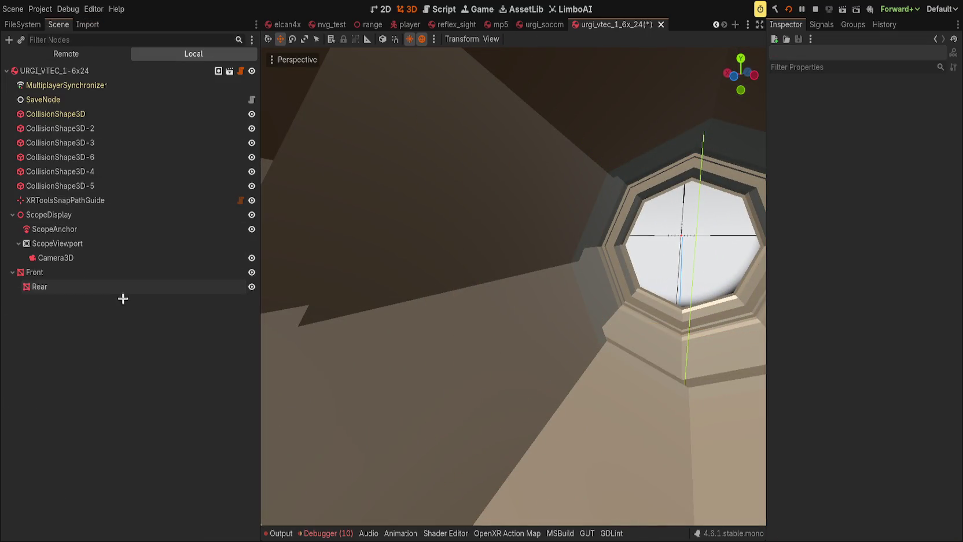
Clear the Rear node's mesh and drag the adjustment .res mesh found by searching 'adjust' into the scene.
scroll(813, 205, up, 4)
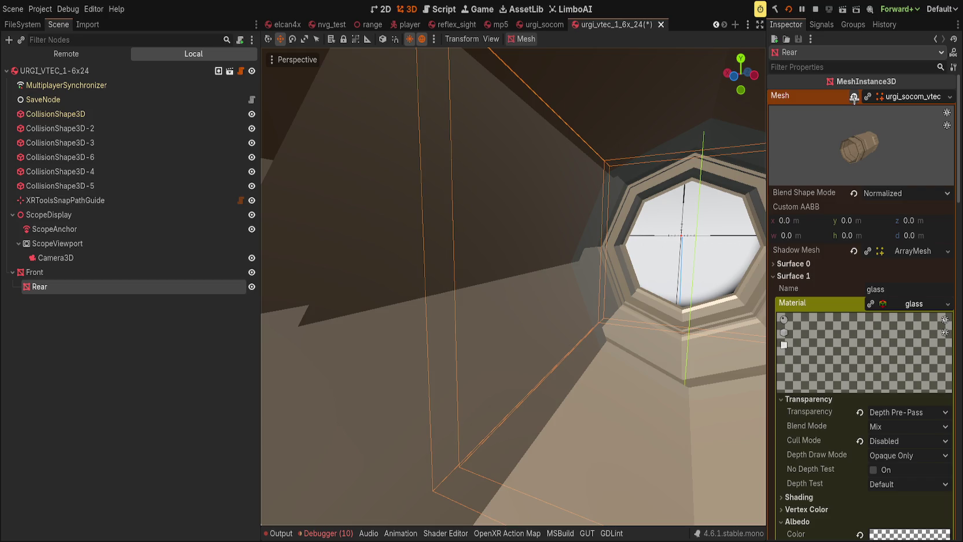
click(854, 97)
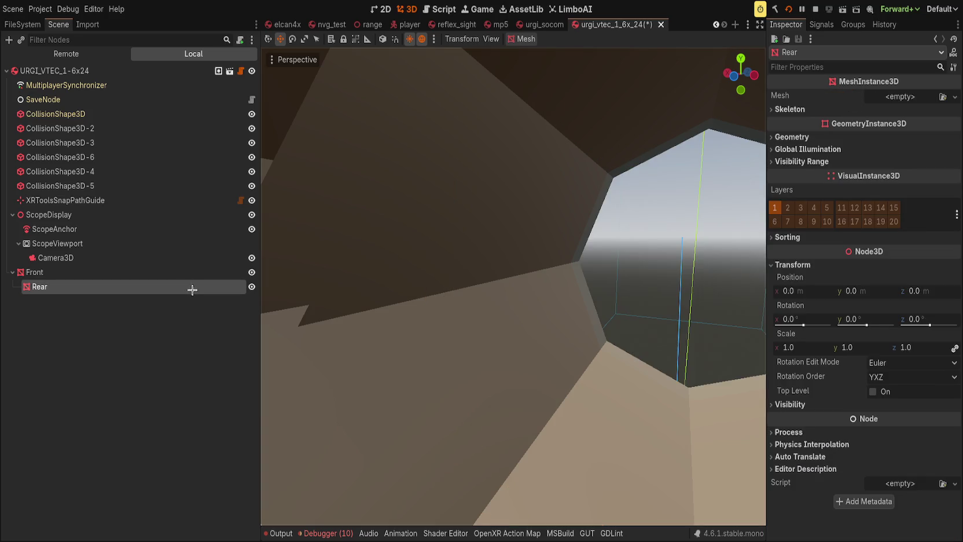
click(22, 24)
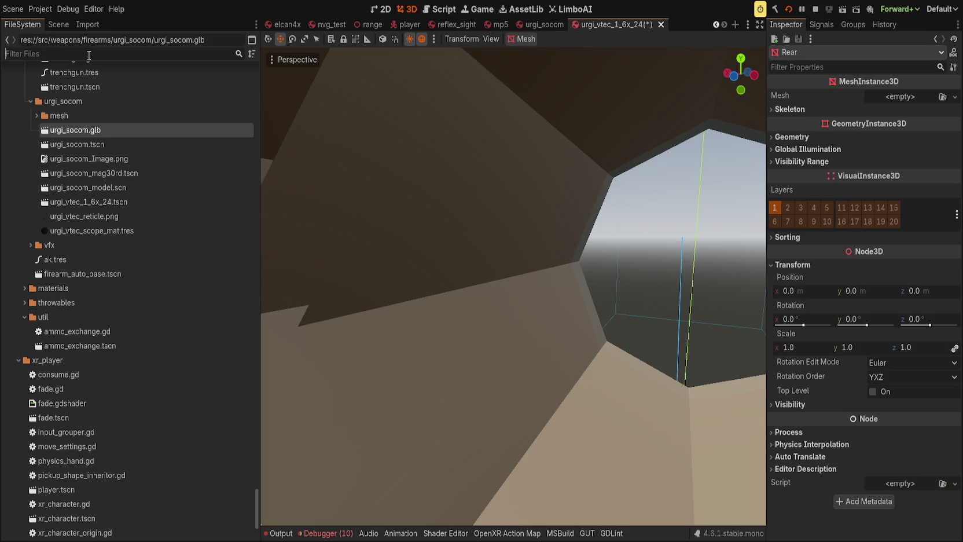
text(adjust)
click(190, 172)
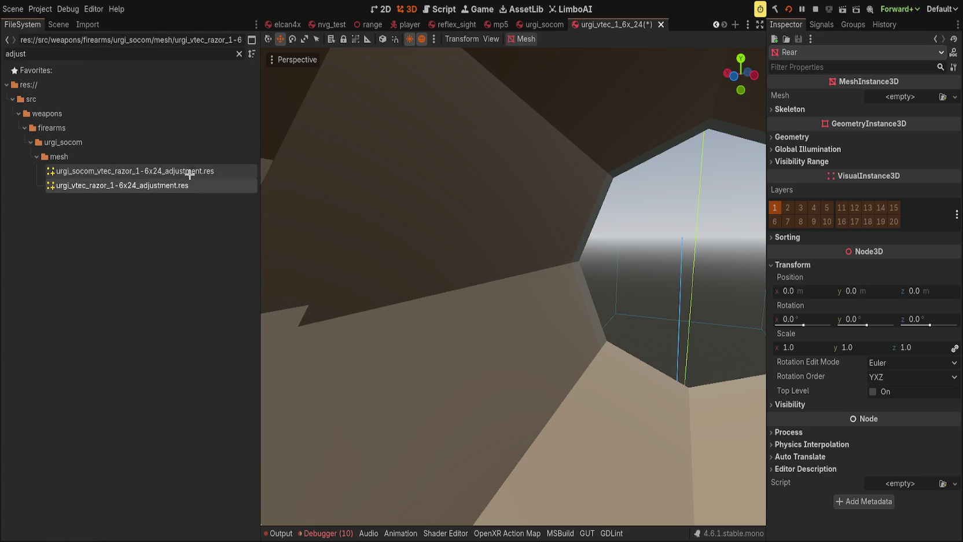
drag(189, 171, 463, 289)
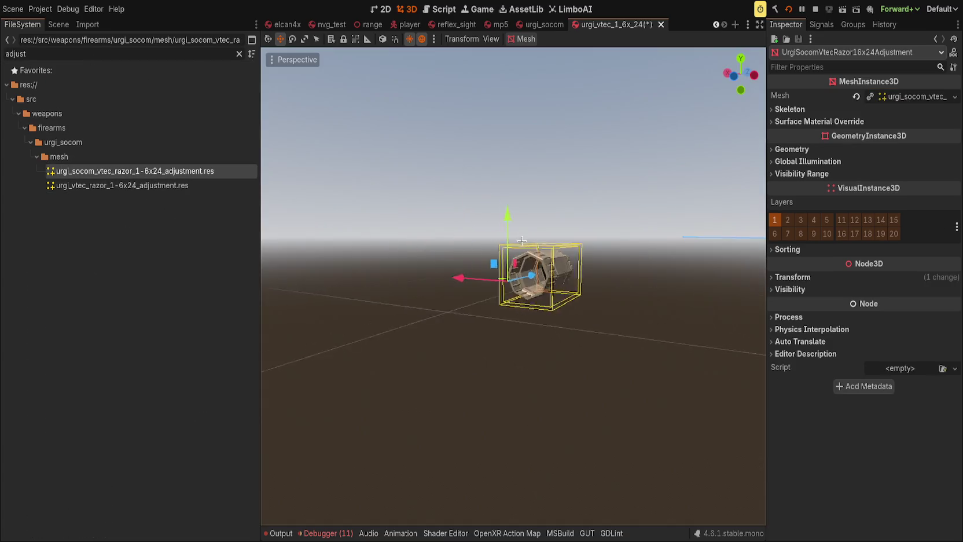
Inspect the new mesh, delete it, and place the other adjustment mesh instead.
key(f)
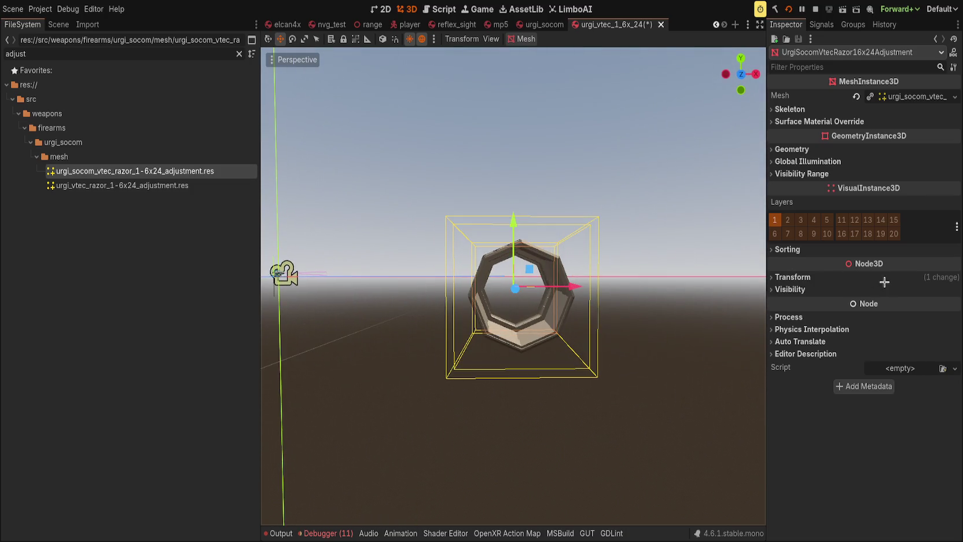
mouse_move(579, 207)
mouse_down()
mouse_move(725, 237)
mouse_move(372, 256)
mouse_up()
key(Delete)
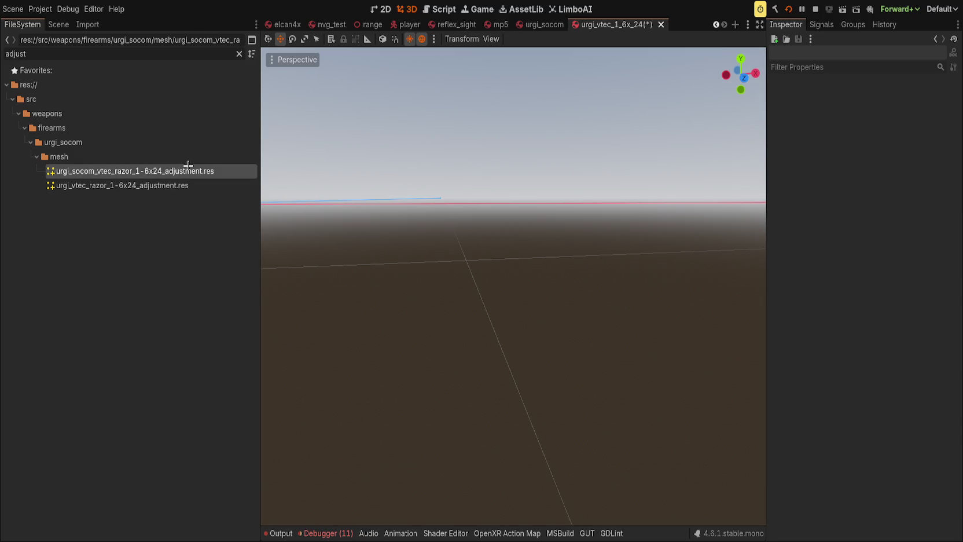
mouse_move(146, 185)
mouse_down()
mouse_move(430, 312)
mouse_move(423, 292)
mouse_up()
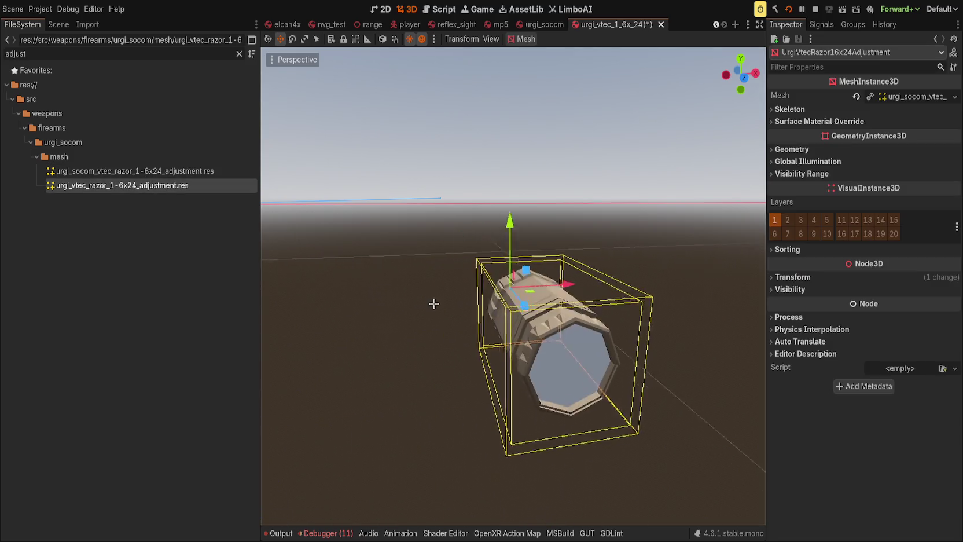
Expand the adjustment mesh's resource and its glass and scope surface entries.
click(900, 97)
click(801, 288)
click(801, 287)
scroll(490, 274, up, 8)
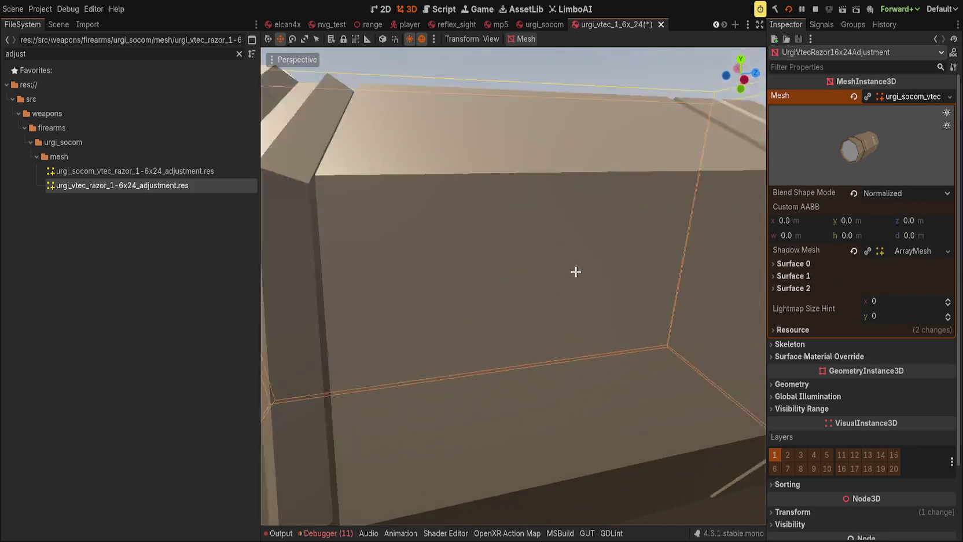
scroll(575, 271, down, 8)
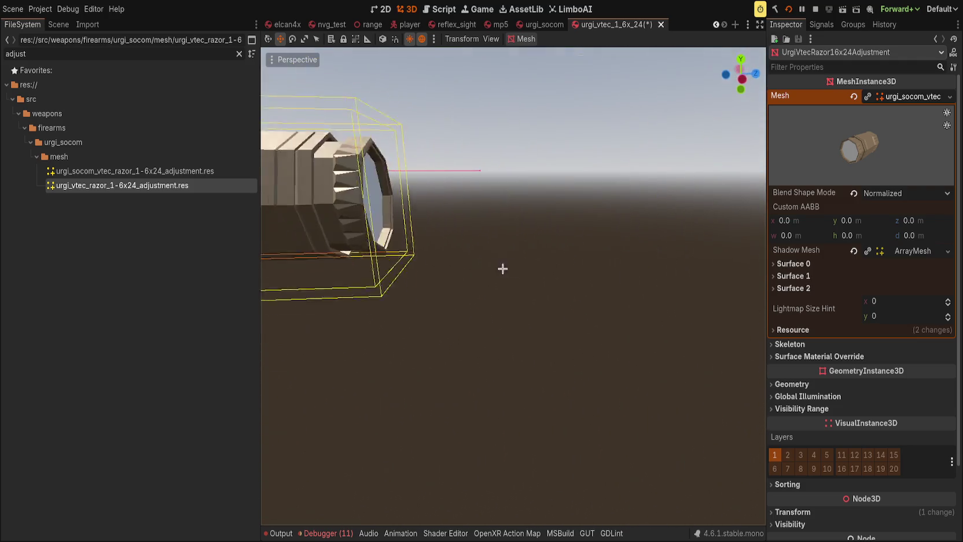
scroll(376, 275, down, 3)
scroll(516, 301, up, 5)
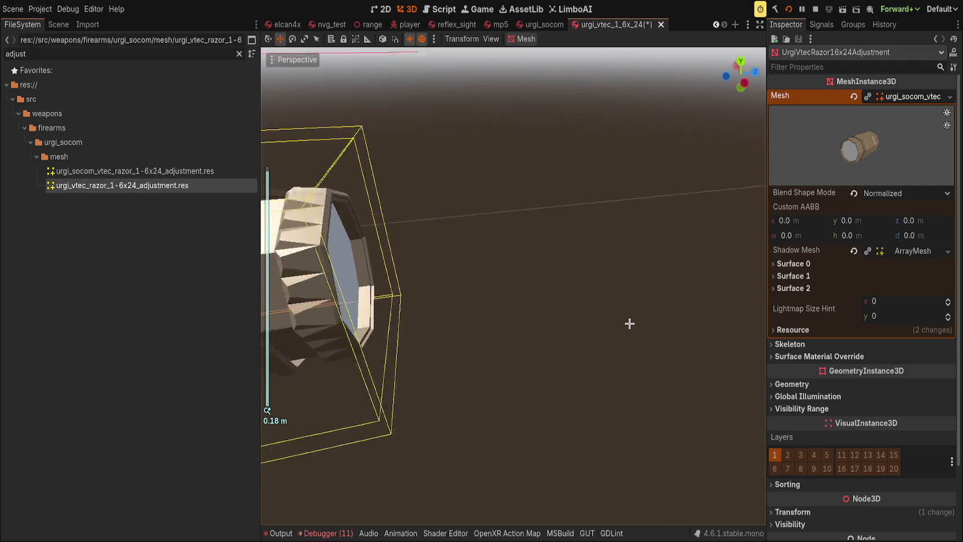
scroll(629, 323, up, 3)
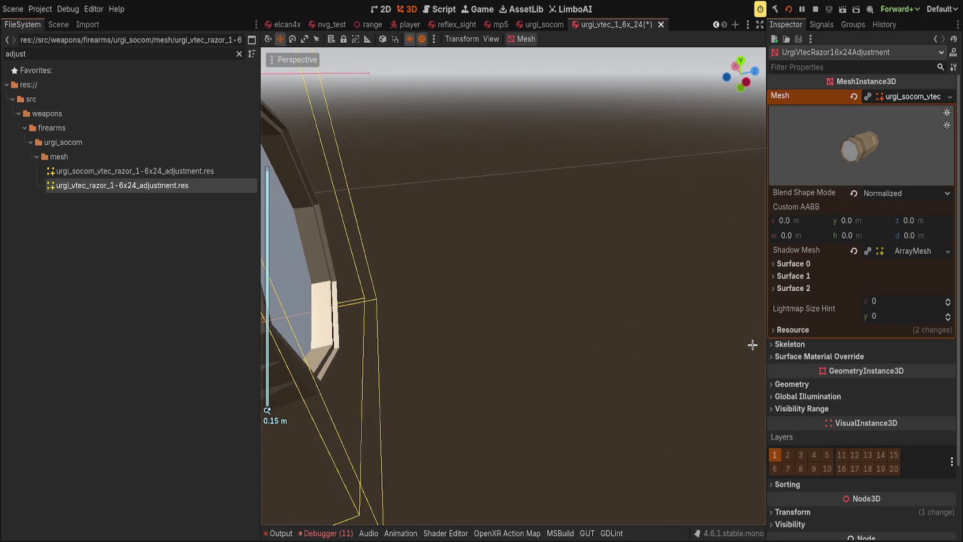
click(792, 288)
click(792, 275)
Review the glass material's Transparency and Albedo settings, then show the scope surface's hunting_scope material.
click(912, 302)
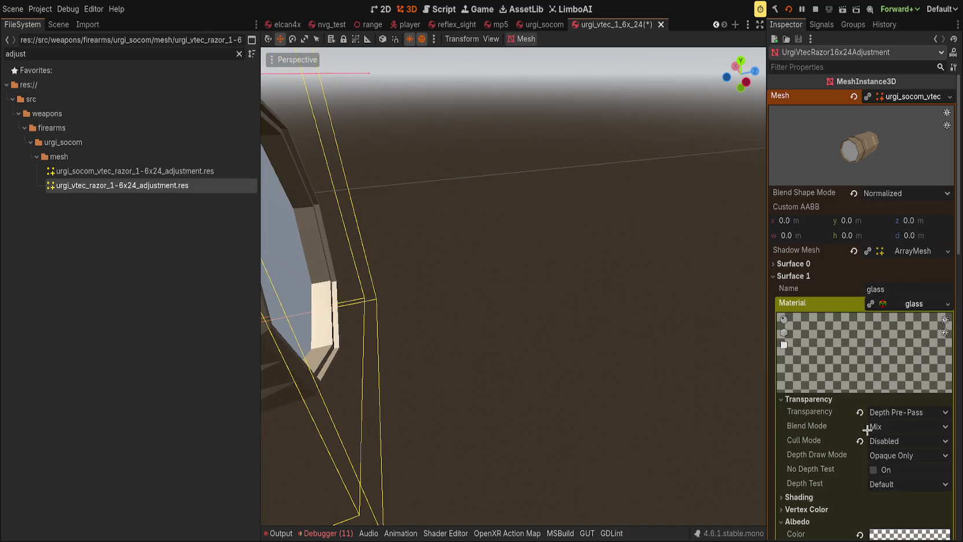
scroll(898, 507, down, 1)
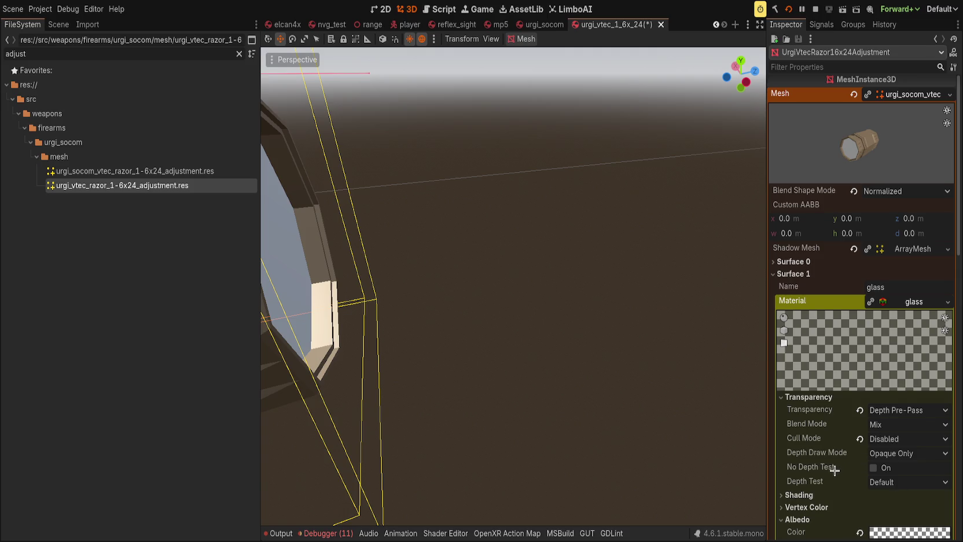
mouse_move(666, 365)
mouse_down()
mouse_move(578, 369)
mouse_move(393, 290)
mouse_up()
scroll(404, 309, down, 3)
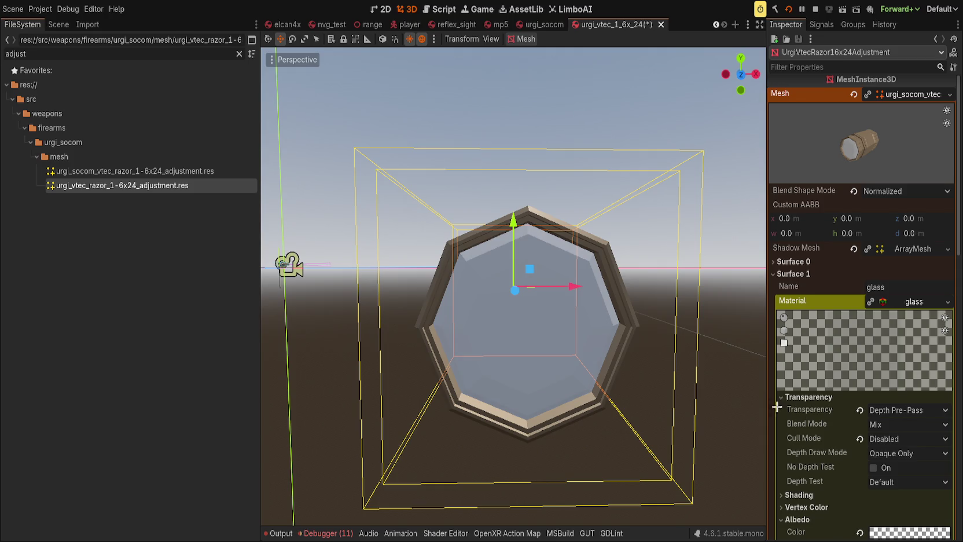
click(801, 397)
click(804, 432)
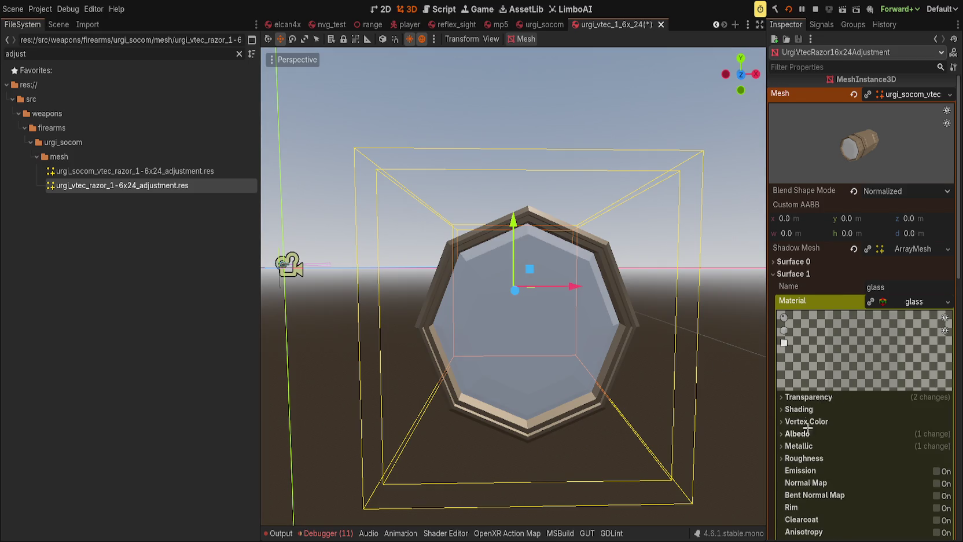
click(902, 303)
click(907, 343)
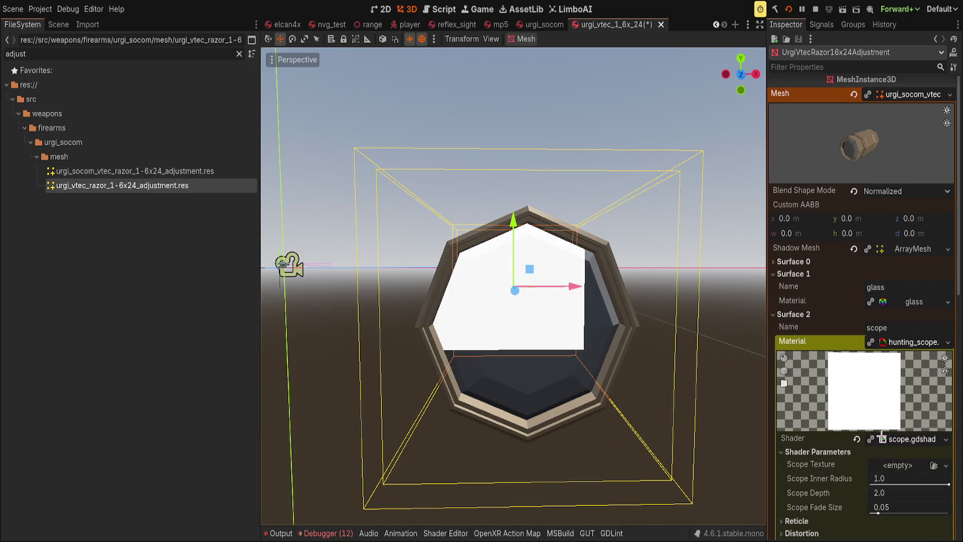
Make the scope material unique and set its Scope Texture to a ViewportTexture.
scroll(819, 430, down, 5)
click(801, 480)
scroll(834, 406, up, 4)
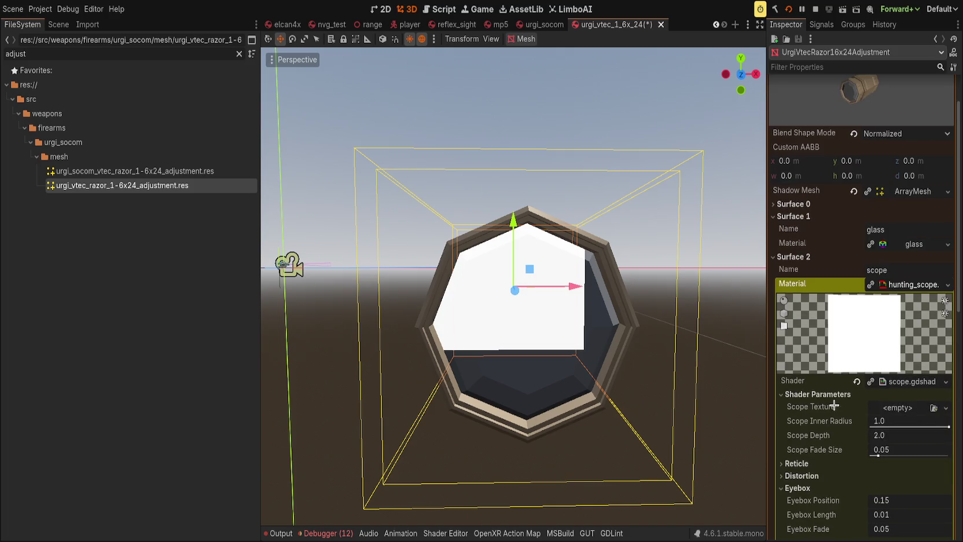
scroll(868, 370, down, 1)
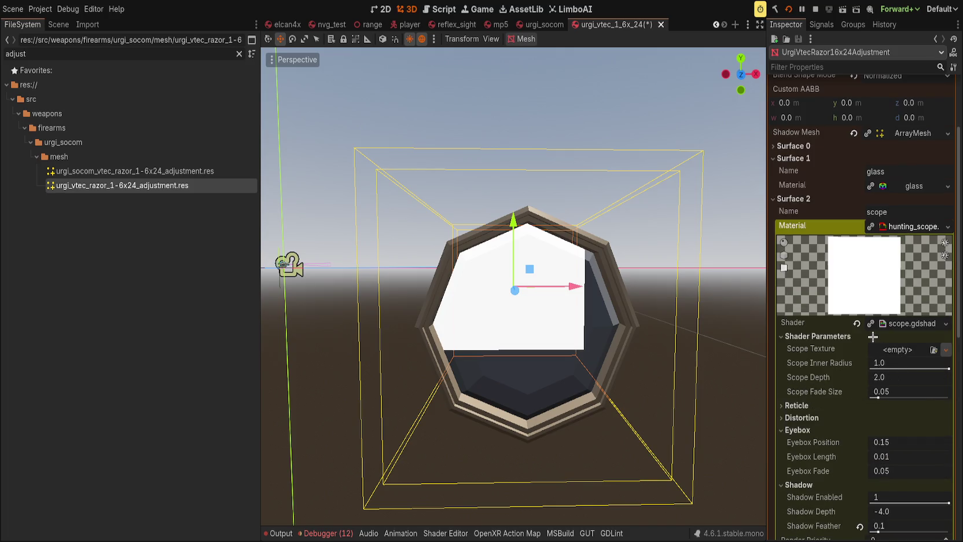
scroll(848, 379, down, 4)
scroll(840, 376, up, 4)
click(869, 227)
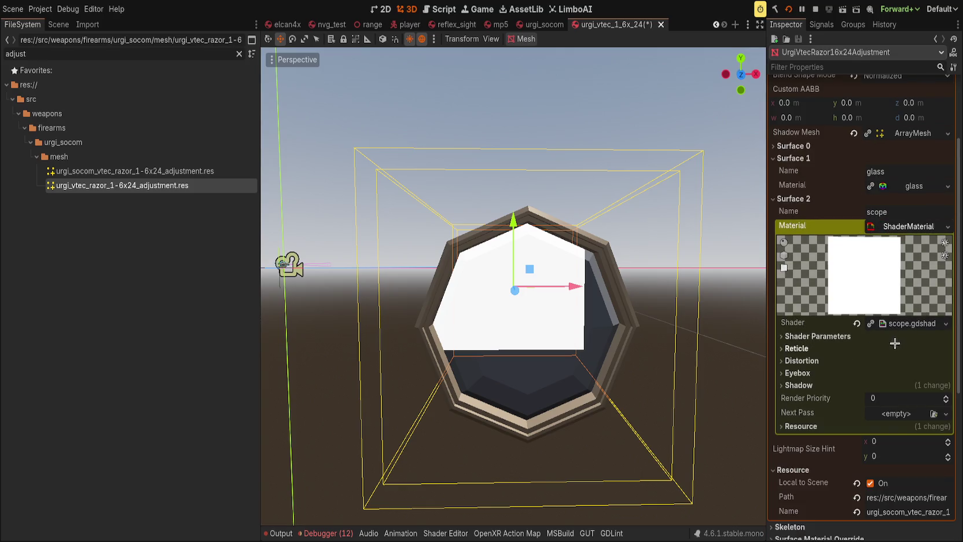
click(804, 427)
click(801, 426)
click(804, 336)
drag(890, 340, 897, 349)
Reset the razor mesh's Transform position to 0, 0, 0.
mouse_move(491, 204)
mouse_down()
mouse_move(580, 308)
mouse_move(642, 308)
mouse_up()
scroll(665, 308, down, 5)
scroll(864, 447, down, 5)
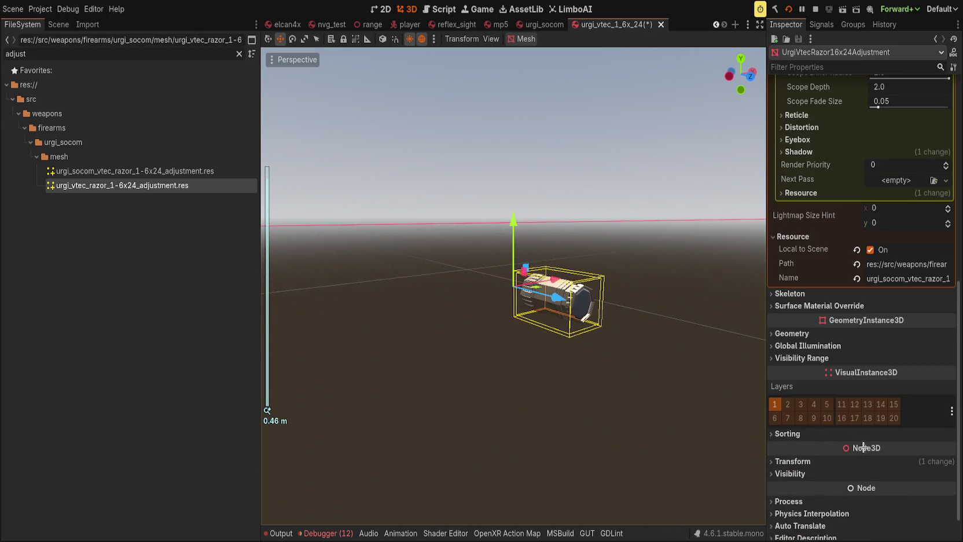
click(792, 460)
click(934, 484)
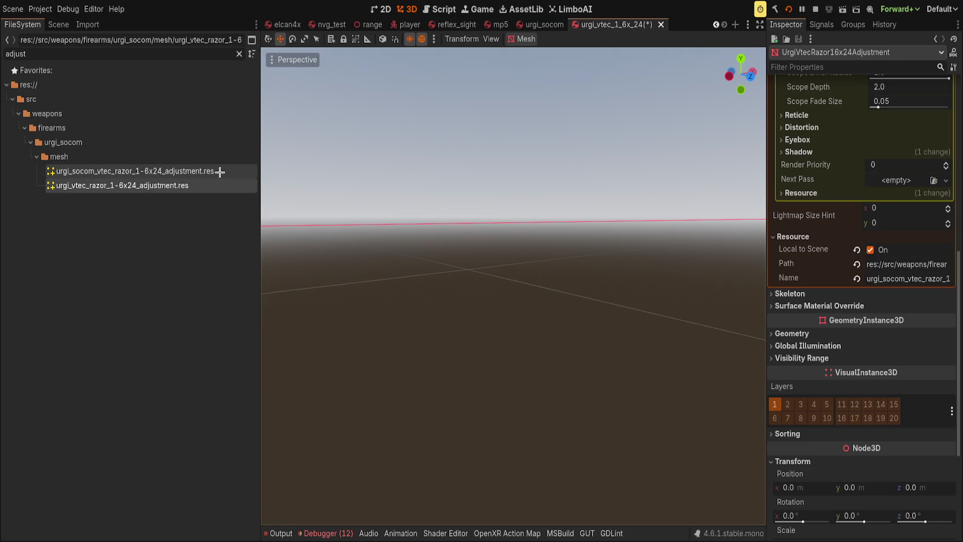
Place the first adjustment mesh in the scene and inspect its glass and scope surfaces.
click(220, 171)
key(f)
scroll(474, 304, up, 3)
mouse_move(133, 171)
mouse_down()
mouse_move(173, 173)
mouse_move(498, 365)
mouse_move(408, 261)
mouse_up()
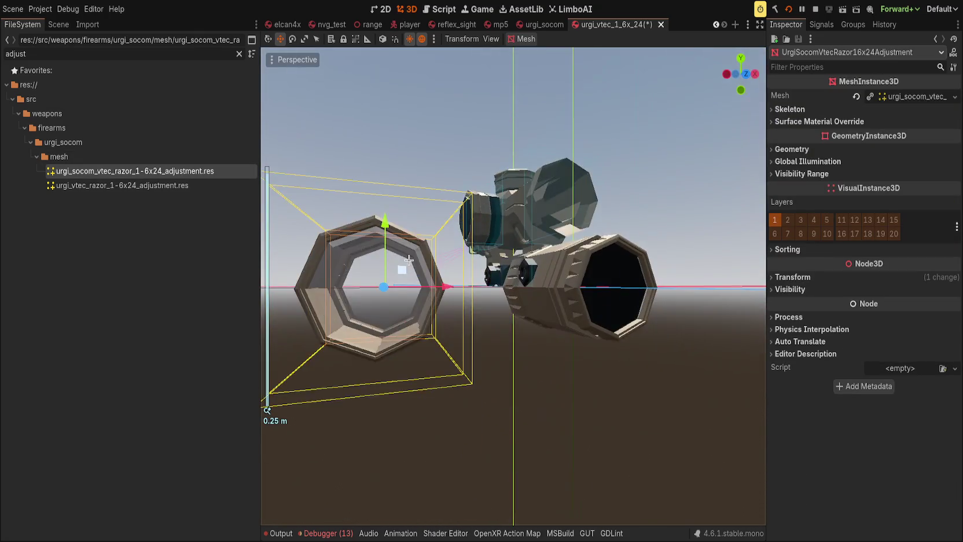
click(911, 97)
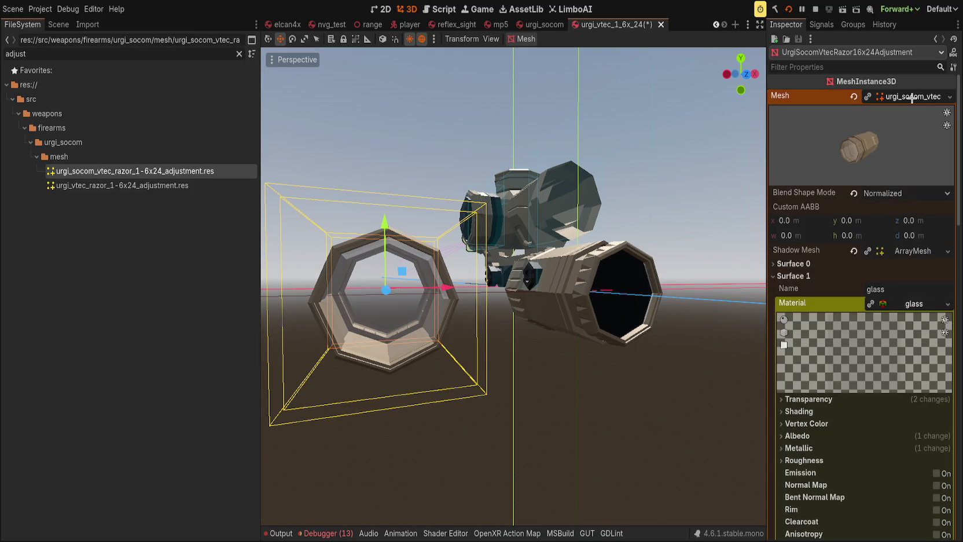
click(788, 274)
click(801, 288)
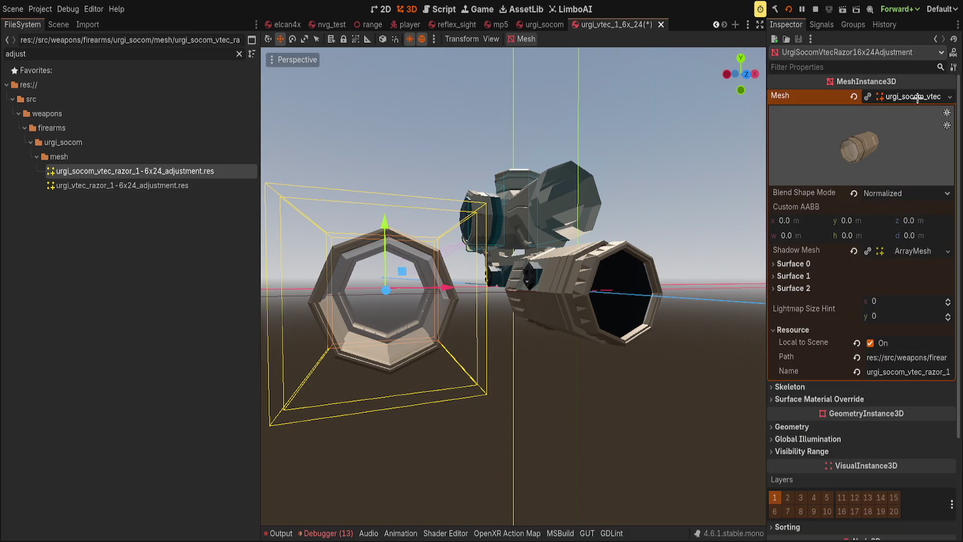
click(917, 98)
Place a copy of the second adjustment mesh into the scene.
click(196, 185)
mouse_move(196, 185)
mouse_down()
mouse_move(434, 341)
mouse_move(451, 197)
mouse_move(452, 310)
mouse_move(441, 286)
mouse_move(480, 220)
mouse_move(462, 243)
mouse_up()
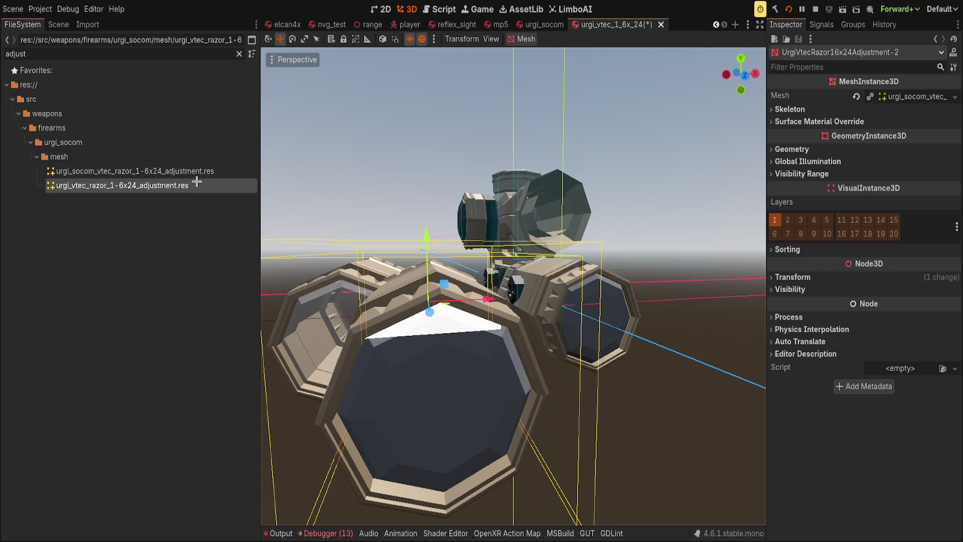
click(198, 172)
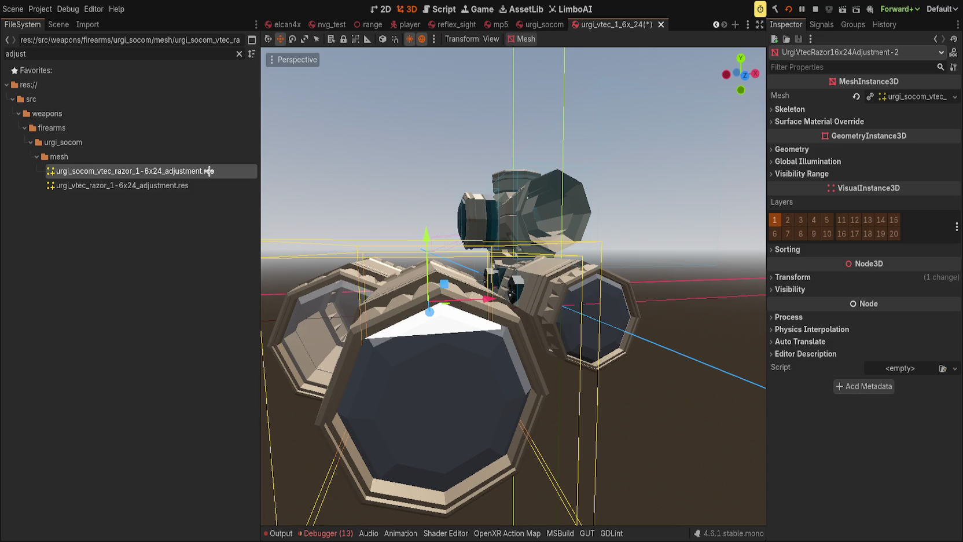
click(206, 189)
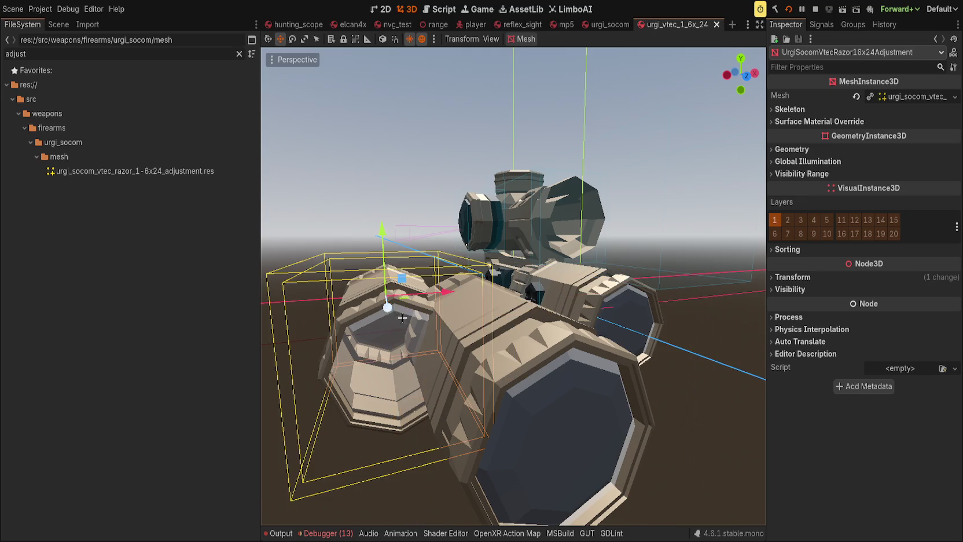
Delete the extra eyepiece instance, keeping the single razor mesh at the origin.
click(522, 333)
click(405, 342)
key(Delete)
click(571, 317)
scroll(862, 405, down, 10)
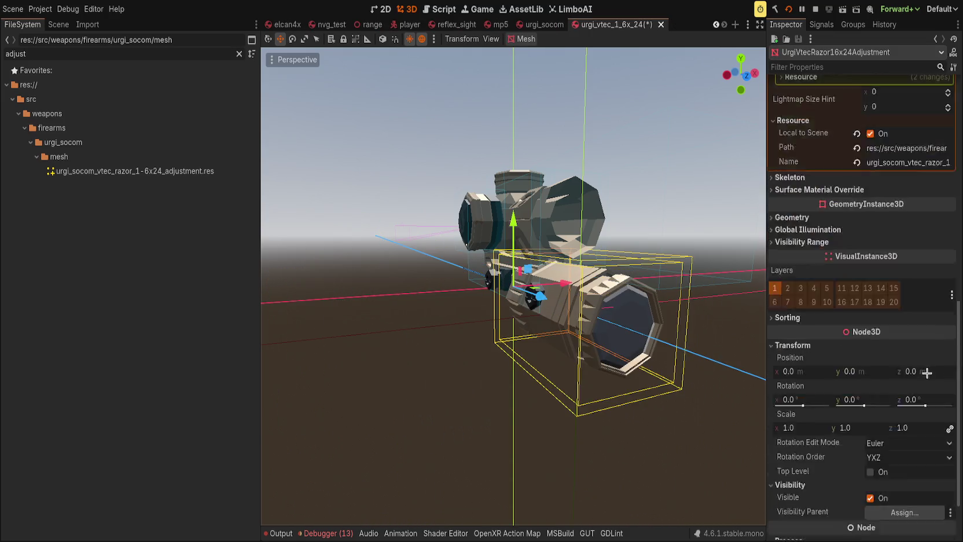
click(794, 463)
click(838, 463)
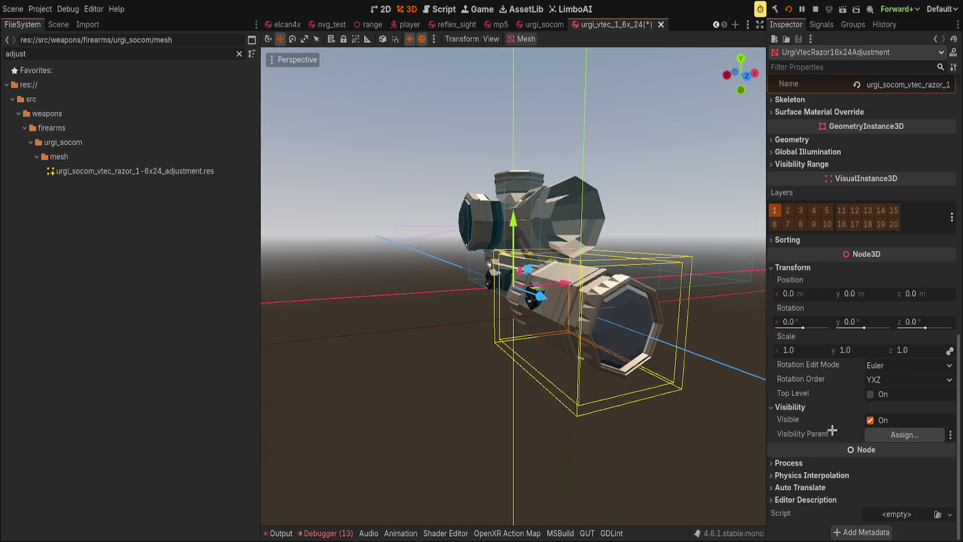
drag(758, 371, 675, 320)
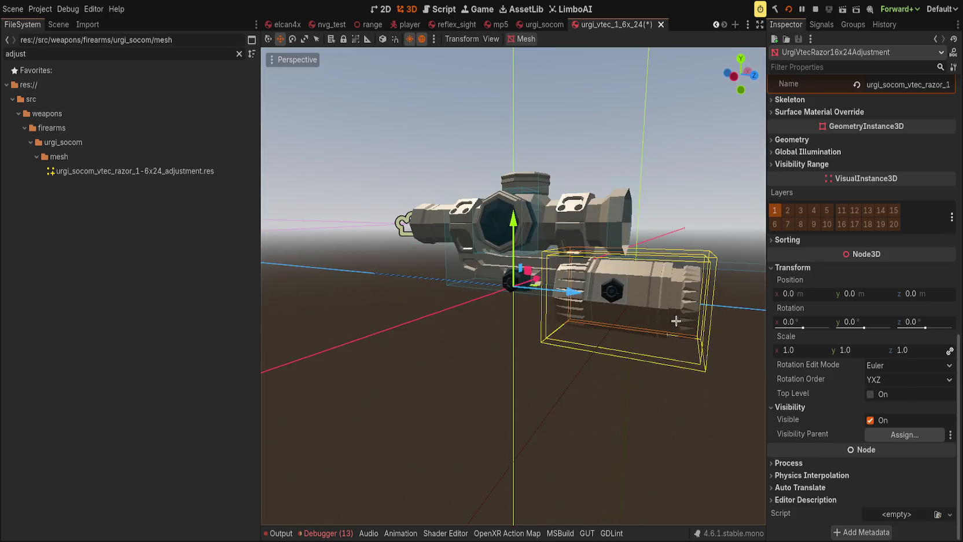
Replace the old Rear node with the adjustment mesh under Front, renamed Rear, at position 0, 0, 0.
click(58, 25)
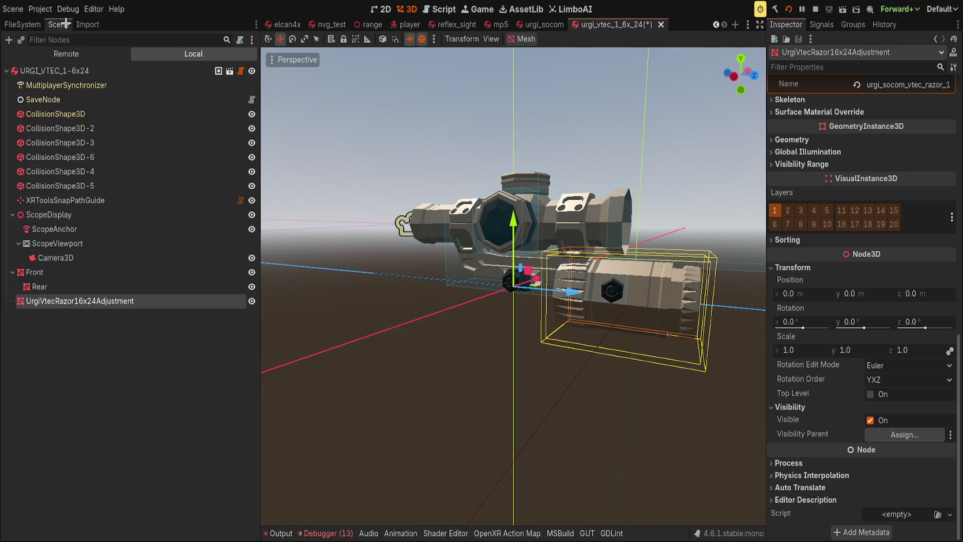
click(40, 286)
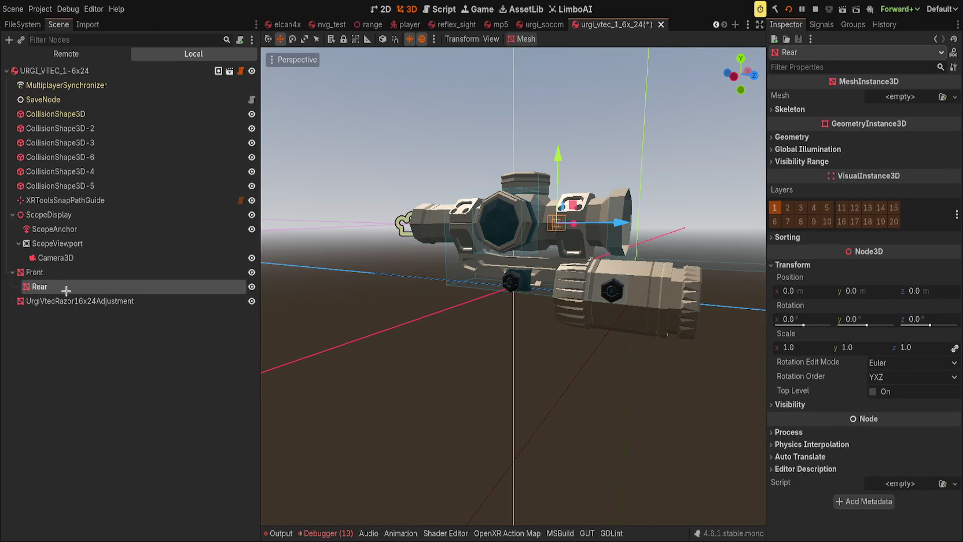
key(Delete)
drag(70, 286, 75, 273)
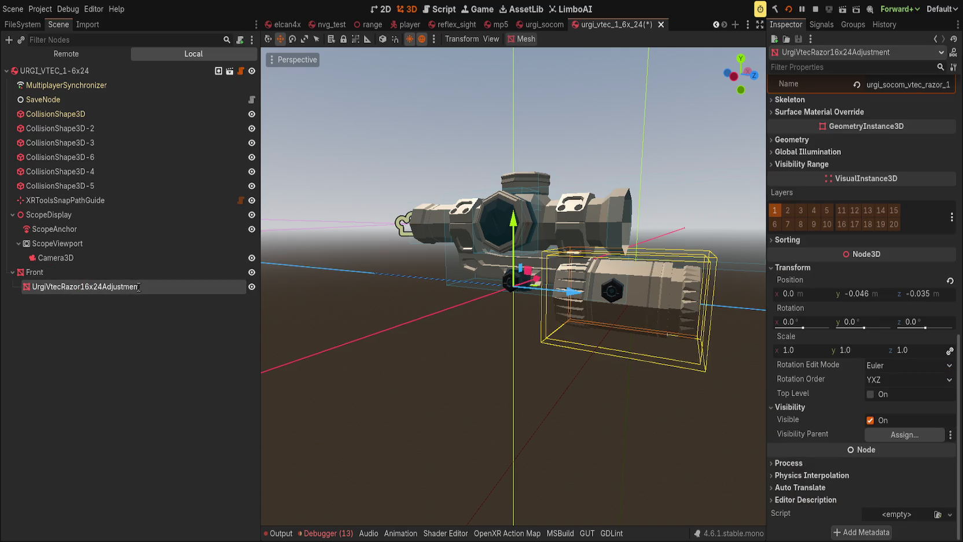
text(Rear)
key(Return)
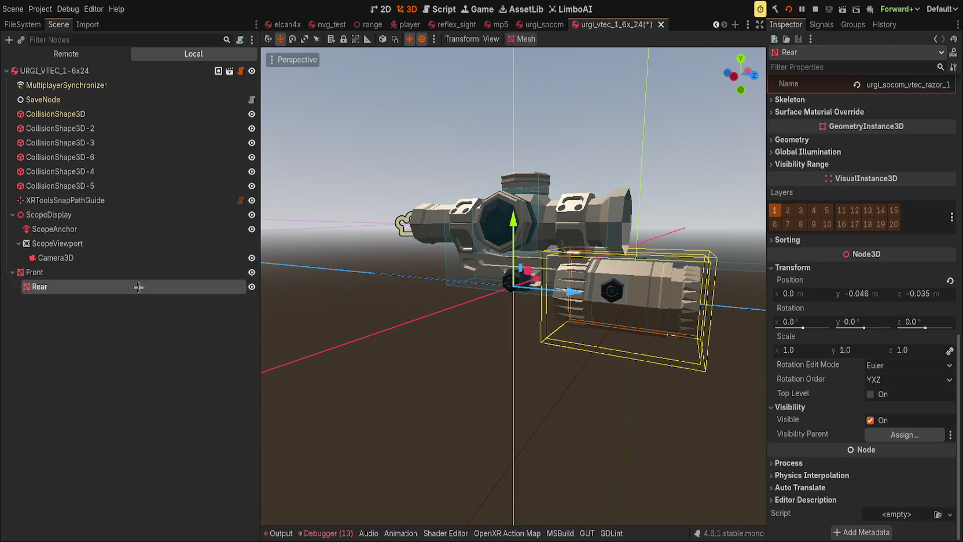
click(950, 281)
View the lens from the front and side with the numpad, then scroll the Inspector up.
key(KP_1)
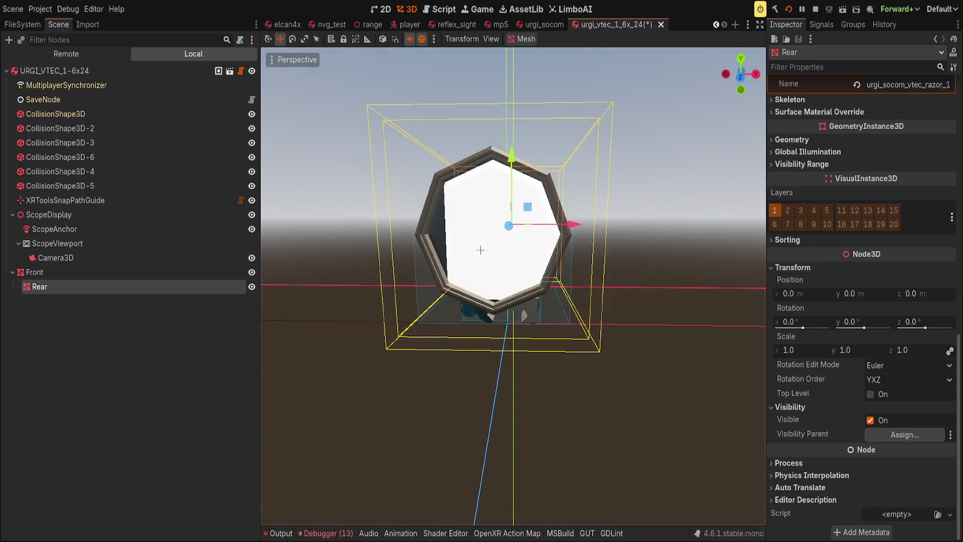
key(KP_4)
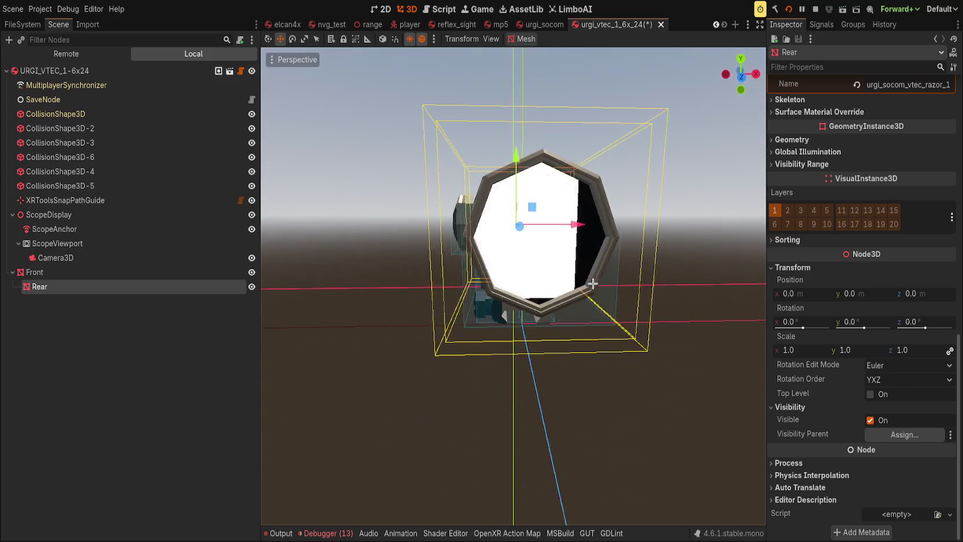
key(KP_6)
scroll(839, 318, up, 5)
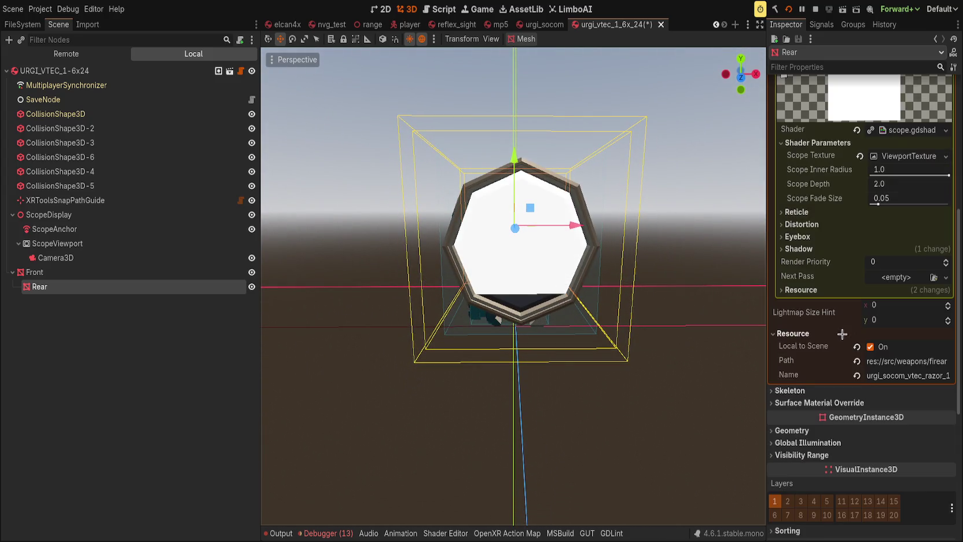
Drag Scope Depth up, then down to about 1.14, checking the scope from the side.
scroll(827, 312, up, 3)
click(796, 386)
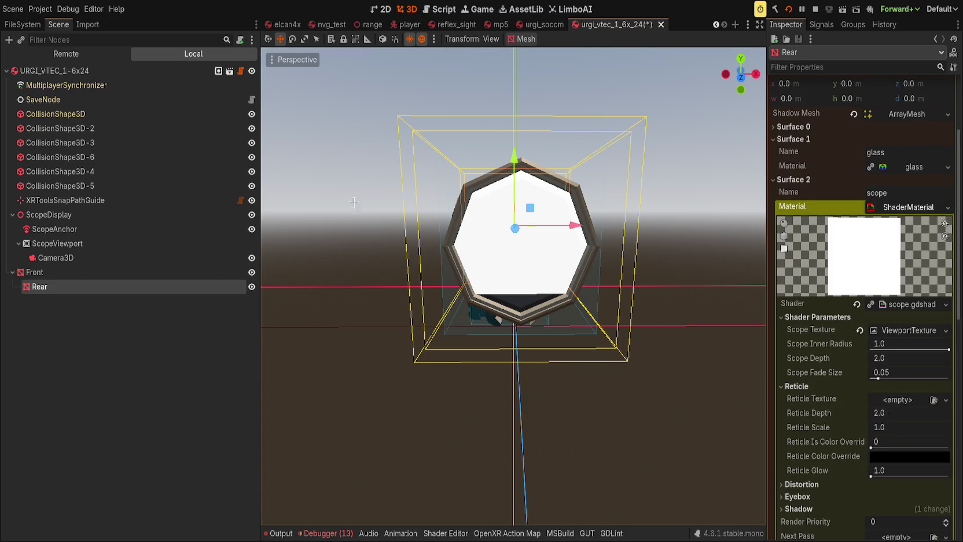
click(810, 385)
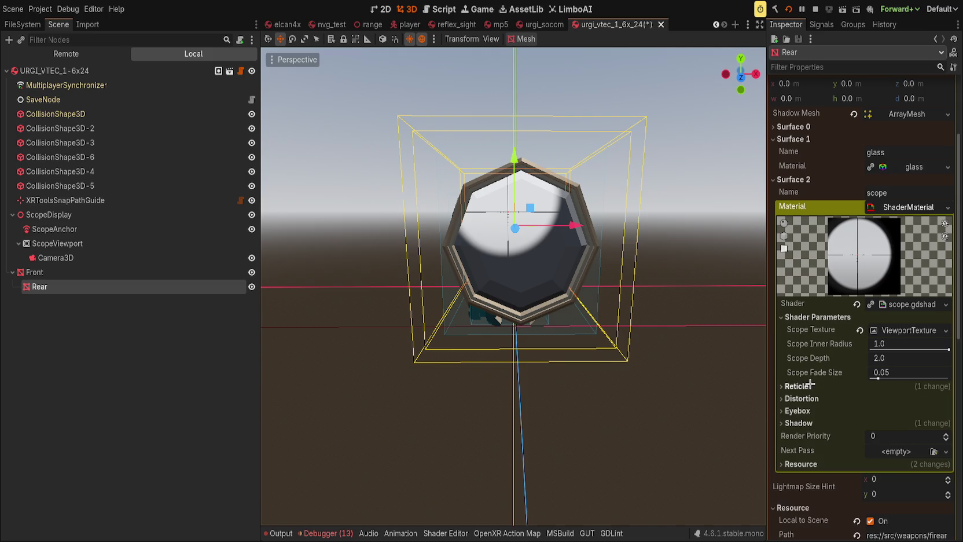
mouse_move(910, 355)
mouse_down()
mouse_move(943, 355)
mouse_move(900, 355)
mouse_up()
mouse_move(443, 259)
mouse_down()
mouse_move(486, 257)
mouse_move(400, 259)
mouse_move(400, 246)
mouse_move(399, 262)
mouse_up()
mouse_move(440, 312)
mouse_down()
mouse_move(457, 324)
mouse_move(383, 326)
mouse_move(522, 324)
mouse_move(469, 327)
mouse_move(485, 347)
mouse_move(481, 360)
mouse_move(484, 337)
mouse_up()
scroll(484, 333, up, 3)
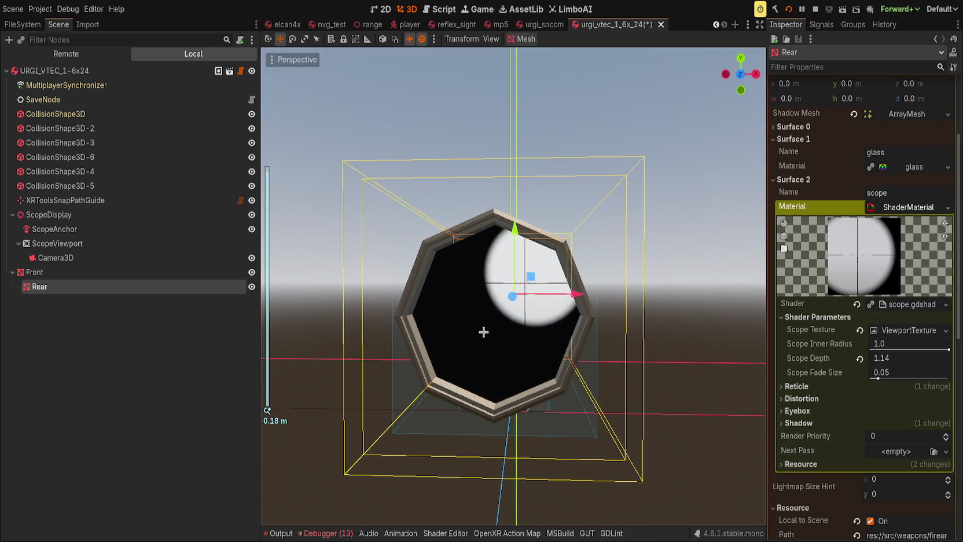
scroll(494, 337, down, 2)
scroll(493, 340, down, 4)
drag(491, 342, 484, 343)
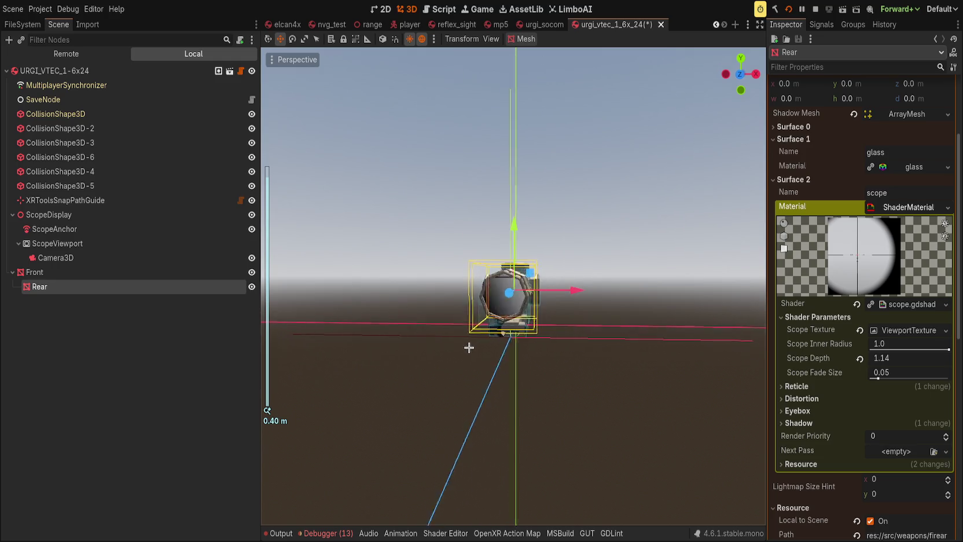
scroll(483, 343, up, 1)
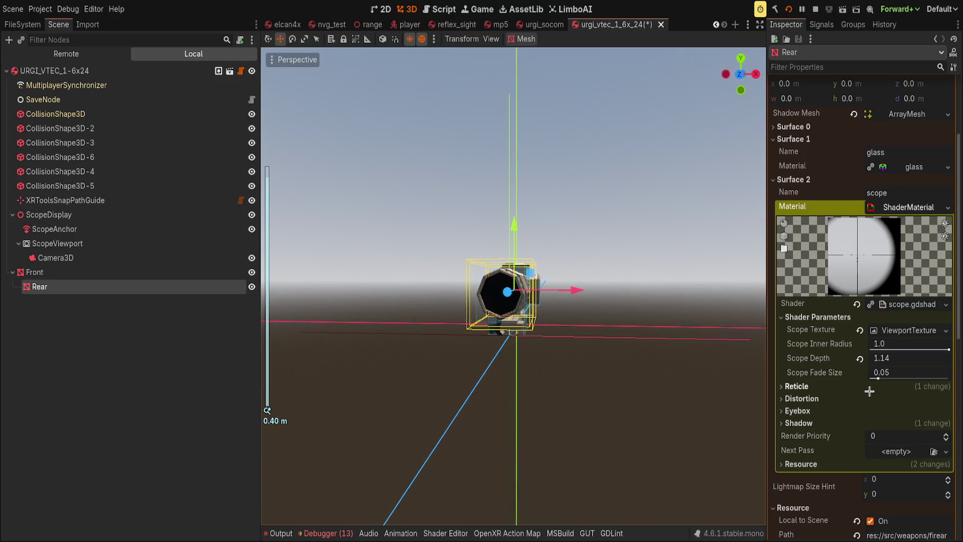
Enter Scope Depth values 4 and 6, settling on 5.0.
click(887, 359)
text(4)
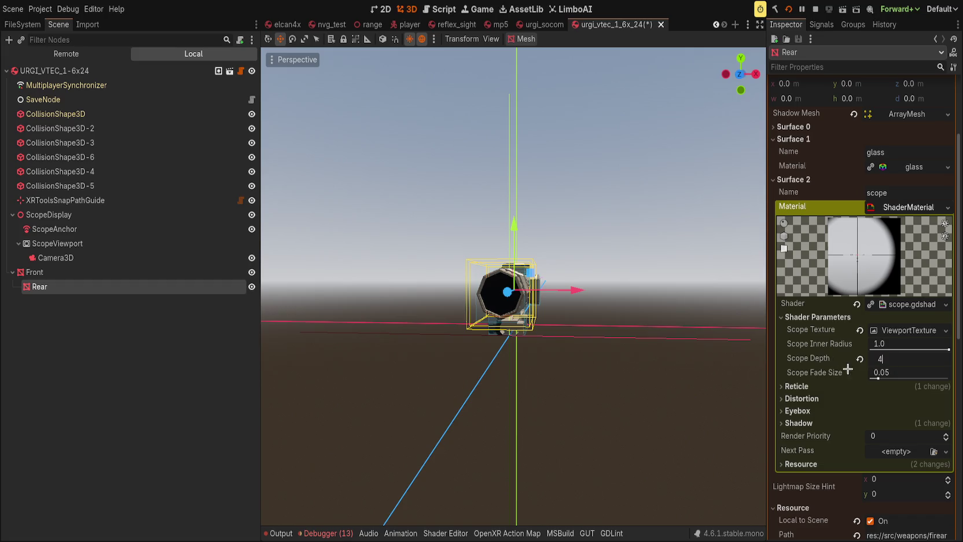
key(Return)
drag(646, 311, 650, 308)
text(6)
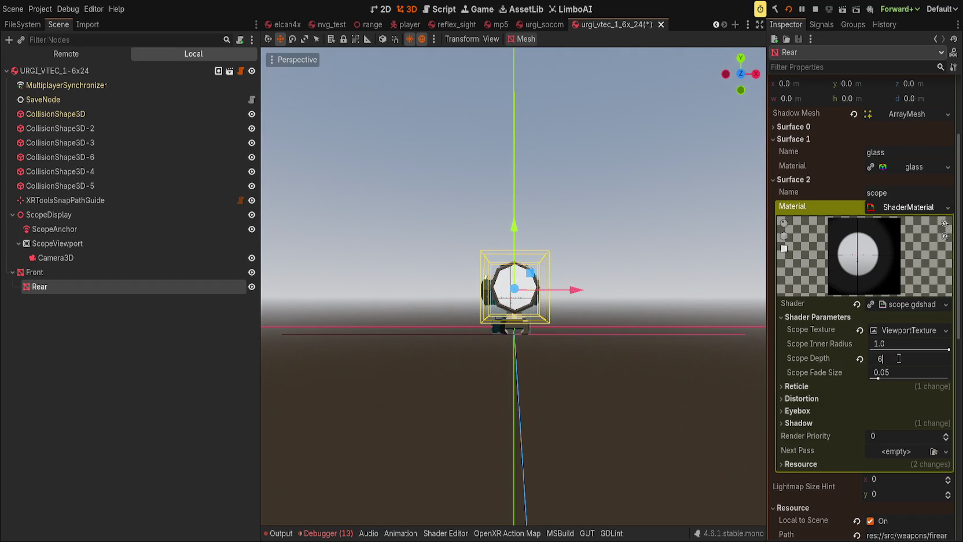
key(Return)
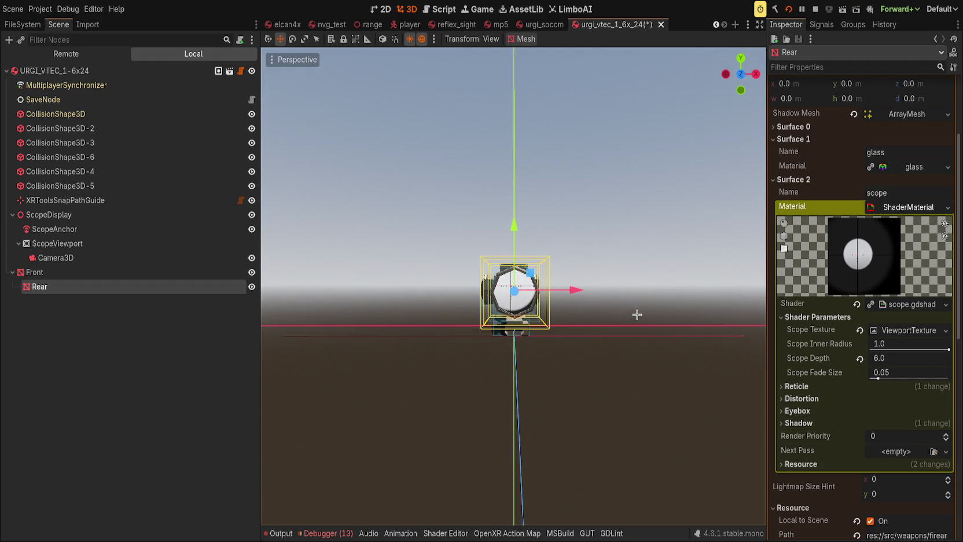
click(897, 359)
text(45)
key(Return)
scroll(648, 319, up, 5)
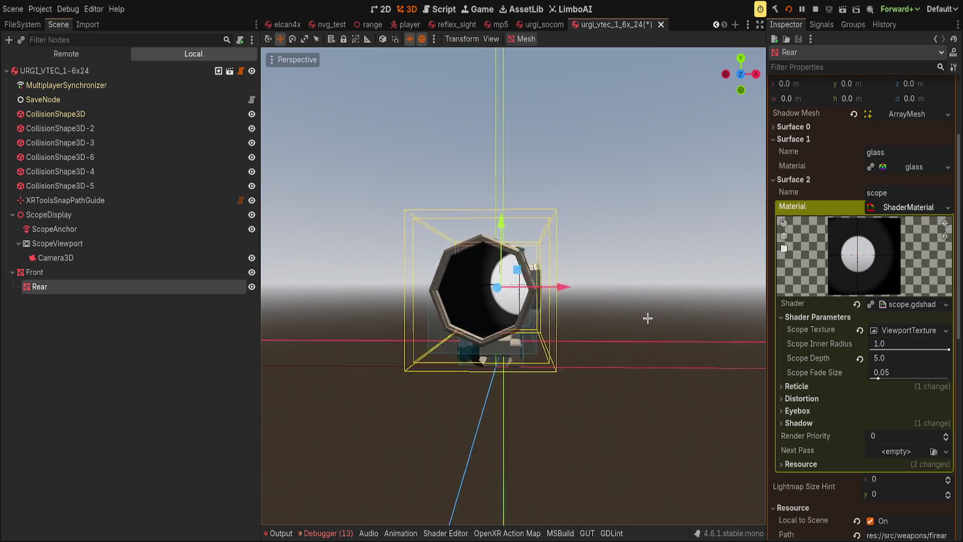
scroll(671, 316, down, 3)
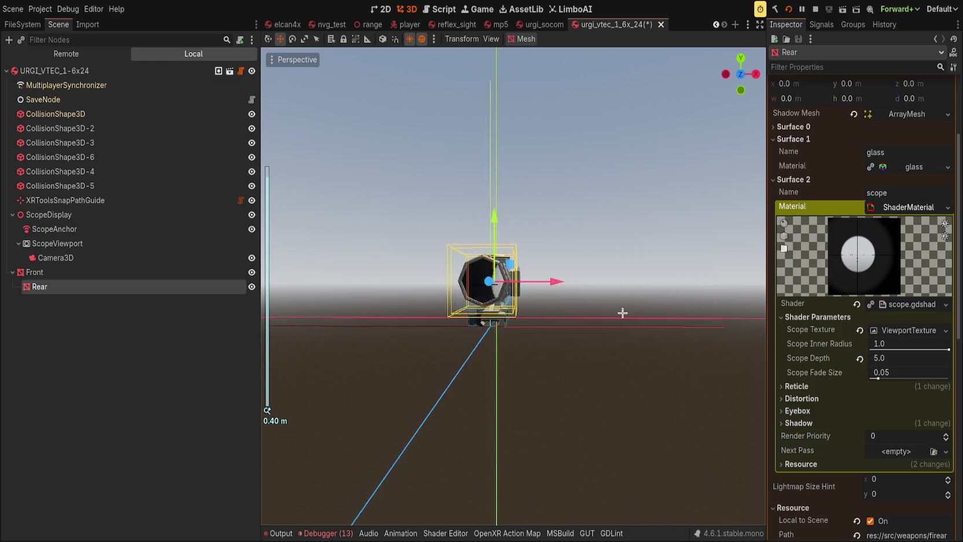
click(808, 411)
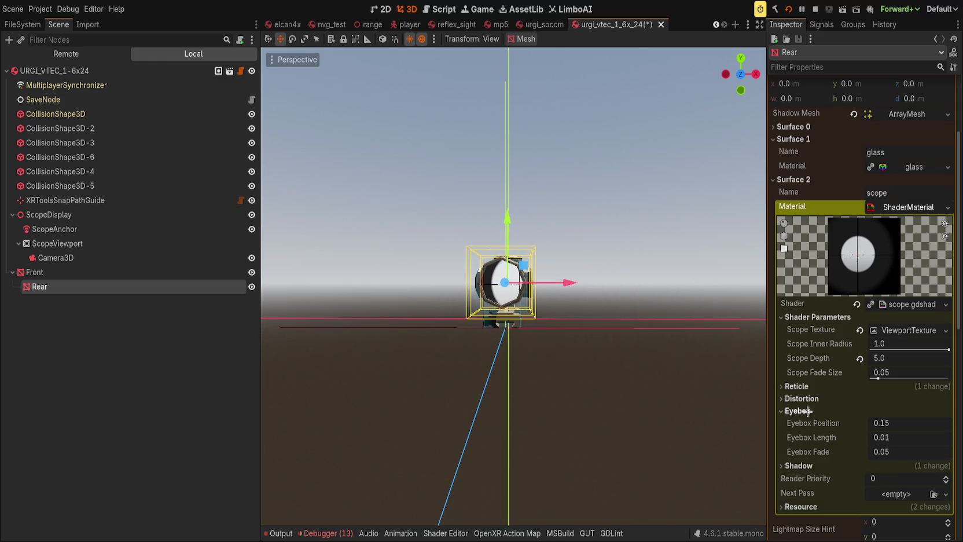
Expand the Shadow parameters and drag Shadow Depth toward -2.5, checking the shadow ring.
click(805, 398)
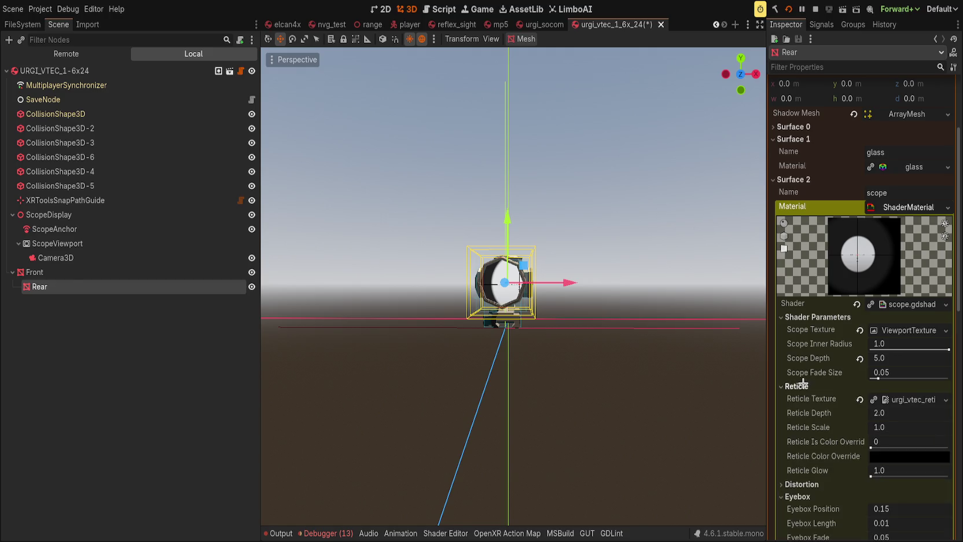
click(808, 423)
click(809, 426)
click(810, 428)
drag(902, 450, 926, 450)
drag(330, 232, 296, 233)
Enter negative Shadow Depth values, from -4.0 toward -5.0.
click(899, 450)
text(-4)
key(Return)
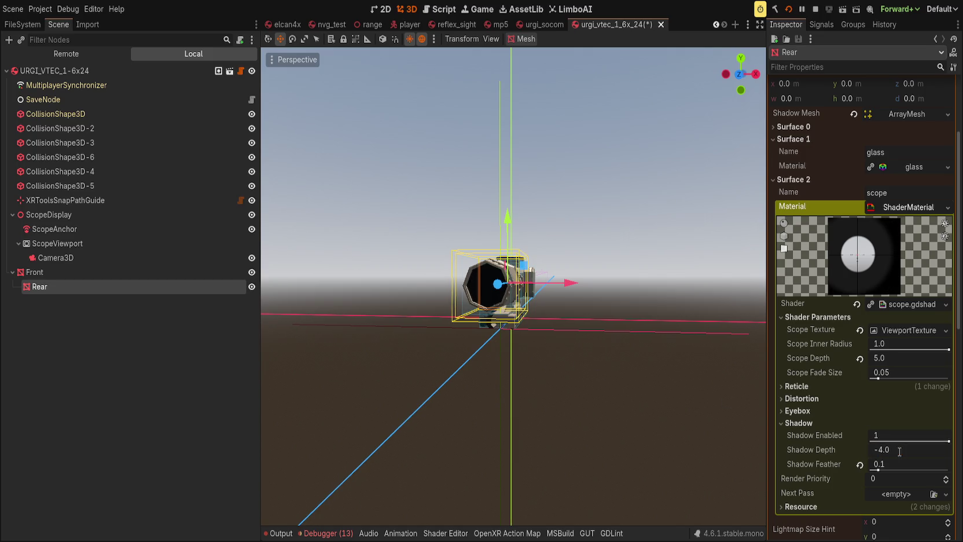
click(903, 452)
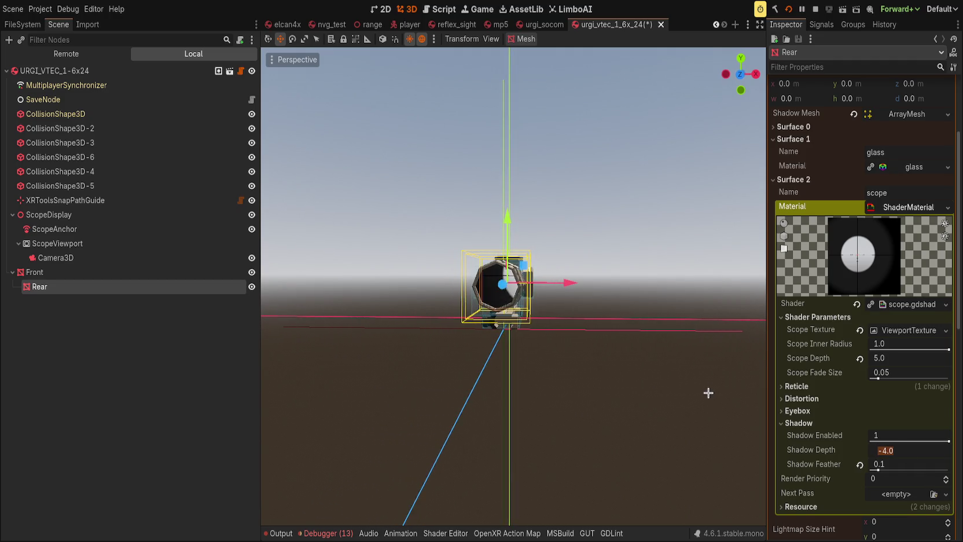
mouse_move(879, 449)
mouse_down()
mouse_move(906, 450)
mouse_move(875, 449)
mouse_up()
click(904, 449)
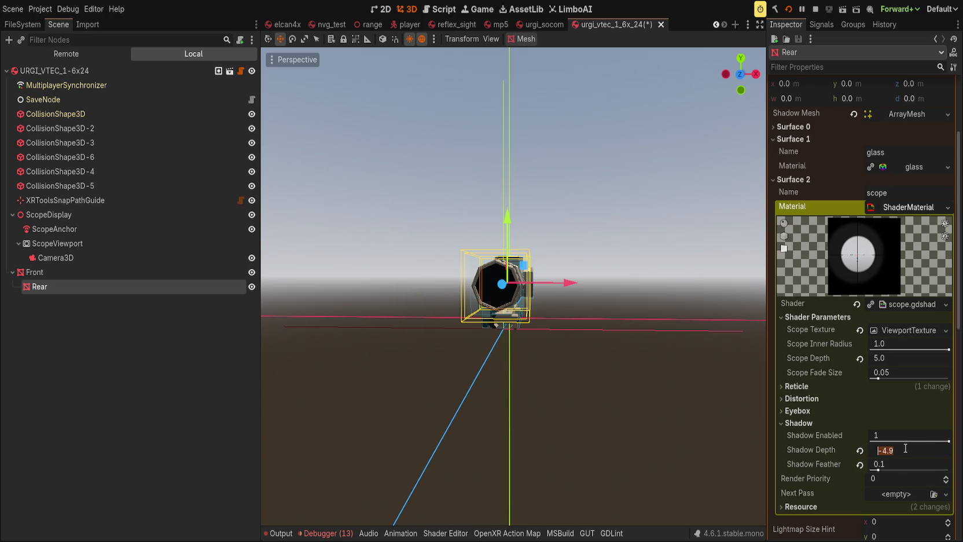
text(-)
mouse_move(694, 393)
mouse_down()
mouse_move(726, 391)
mouse_move(675, 393)
mouse_move(694, 365)
mouse_move(698, 411)
mouse_move(634, 406)
mouse_move(743, 389)
mouse_up()
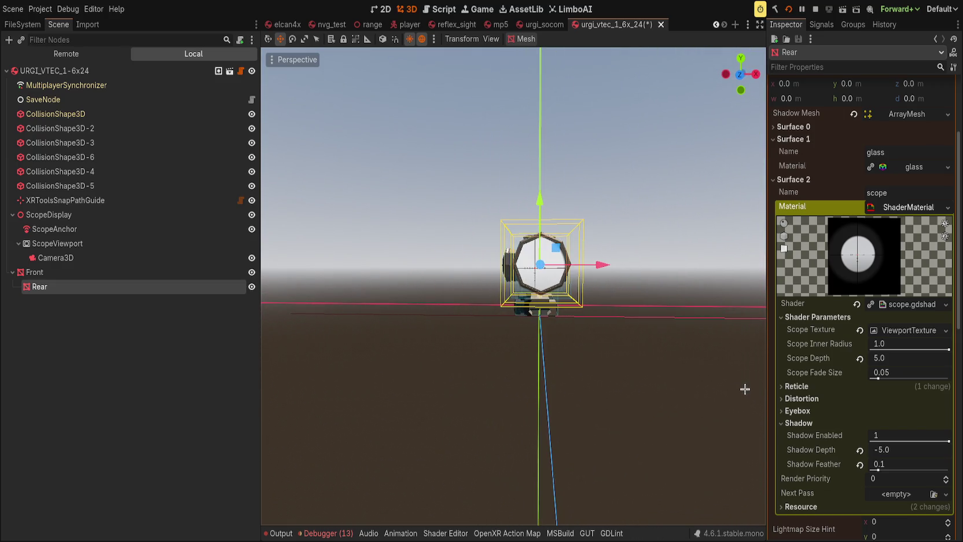
Save the rifle scene and bring the Reticle parameters into view.
key(ctrl+s)
click(797, 410)
click(801, 398)
click(801, 398)
click(797, 410)
click(797, 386)
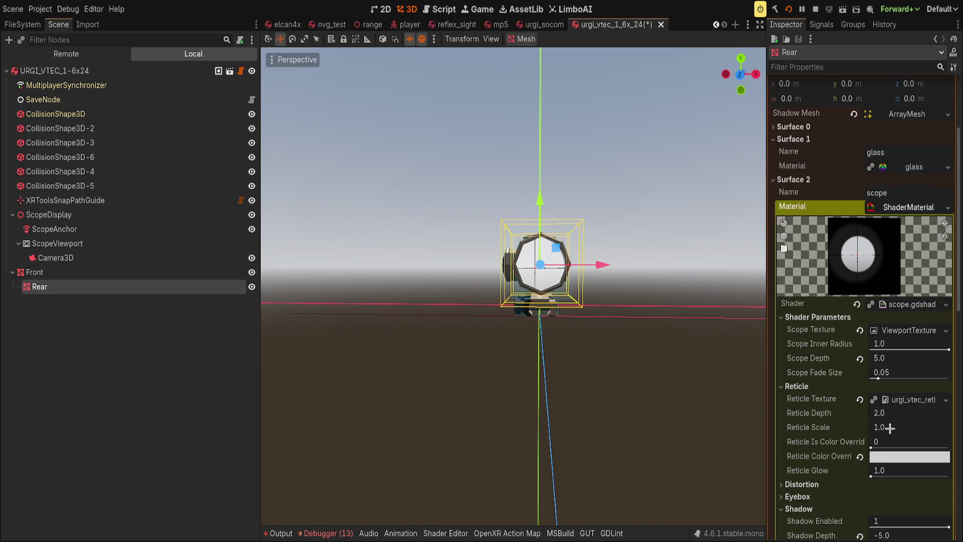
Turn on the reticle colour override, reset its colour, and lower Reticle Depth from 2.0 toward 0.98.
drag(883, 446, 959, 450)
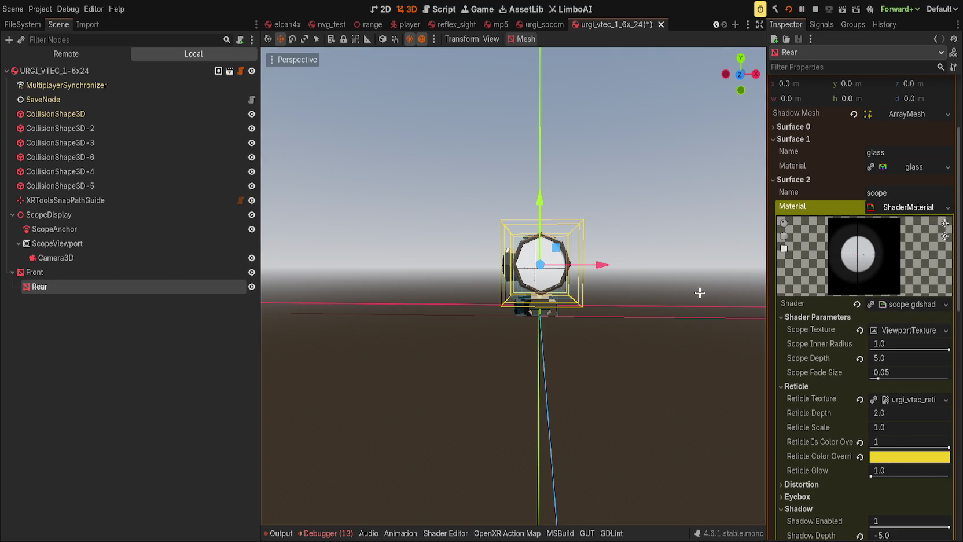
scroll(652, 297, up, 5)
scroll(652, 296, up, 2)
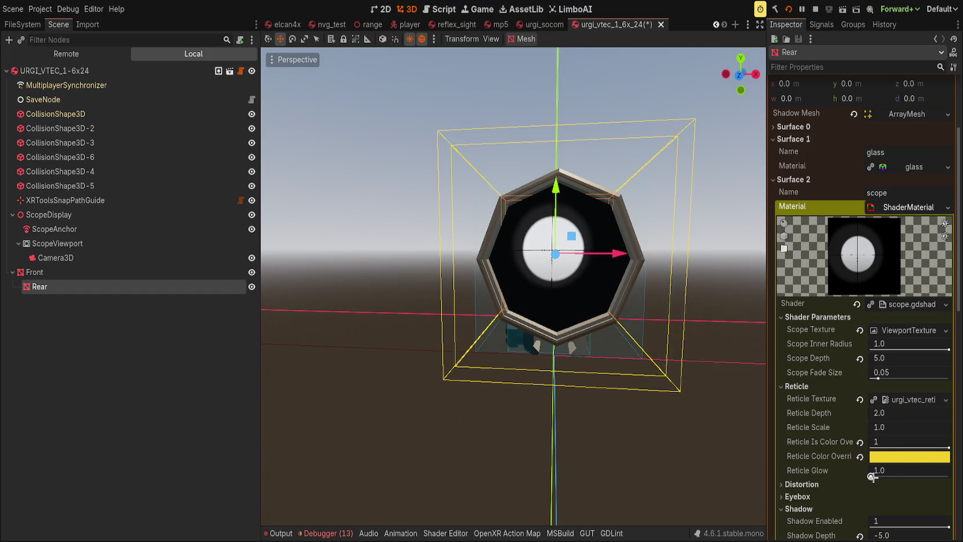
click(861, 456)
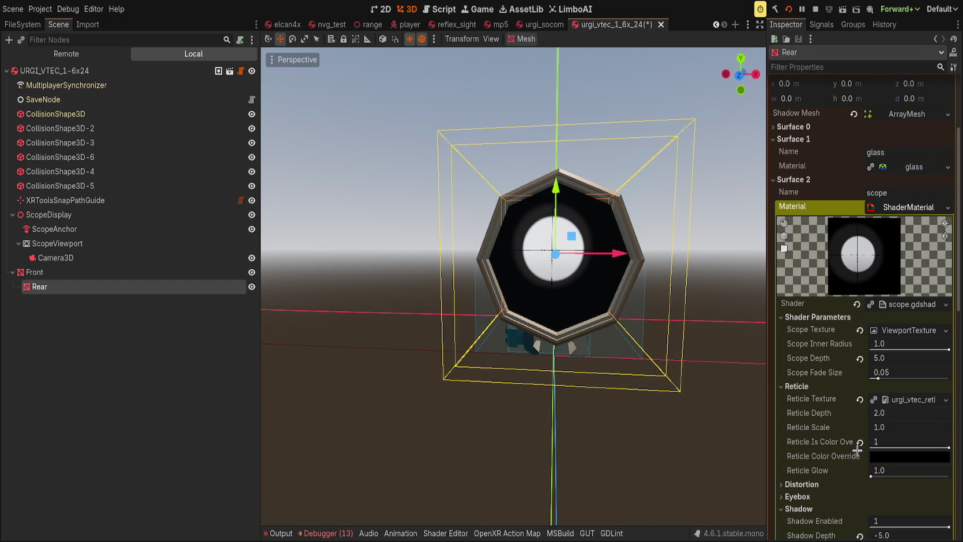
mouse_move(872, 413)
mouse_down()
mouse_move(839, 413)
mouse_move(891, 414)
mouse_up()
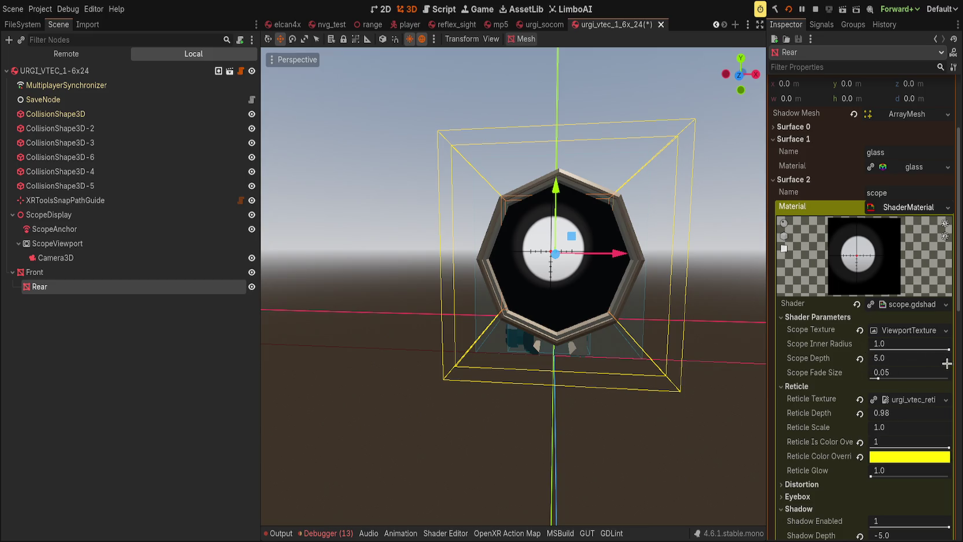
mouse_move(947, 447)
mouse_down()
mouse_move(881, 444)
mouse_move(925, 476)
mouse_move(949, 475)
mouse_up()
key(ctrl+z)
Step the reticle colour back to dark green, then launch the game to test the scope.
mouse_move(715, 354)
mouse_down()
mouse_move(752, 347)
mouse_move(694, 342)
mouse_move(491, 276)
mouse_up()
scroll(491, 276, up, 3)
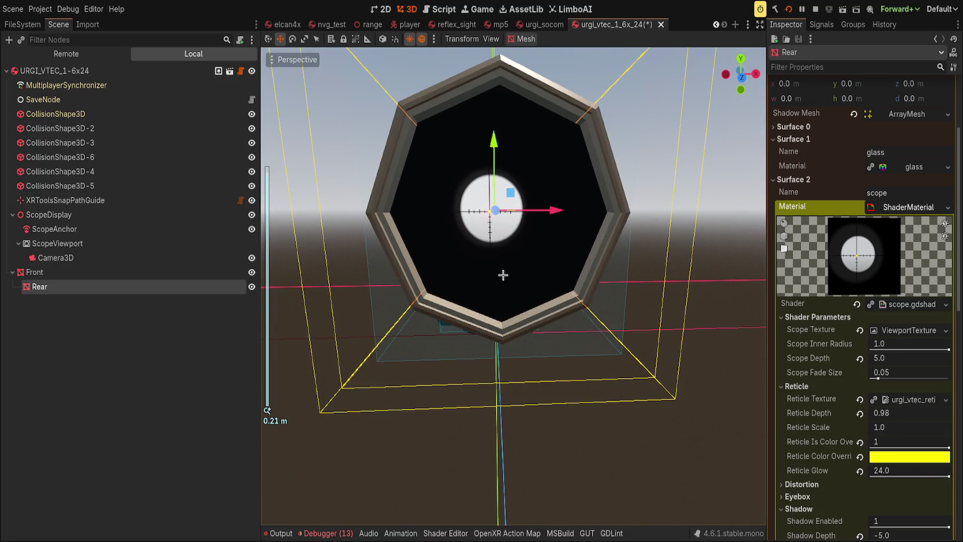
scroll(501, 275, down, 2)
scroll(576, 317, down, 1)
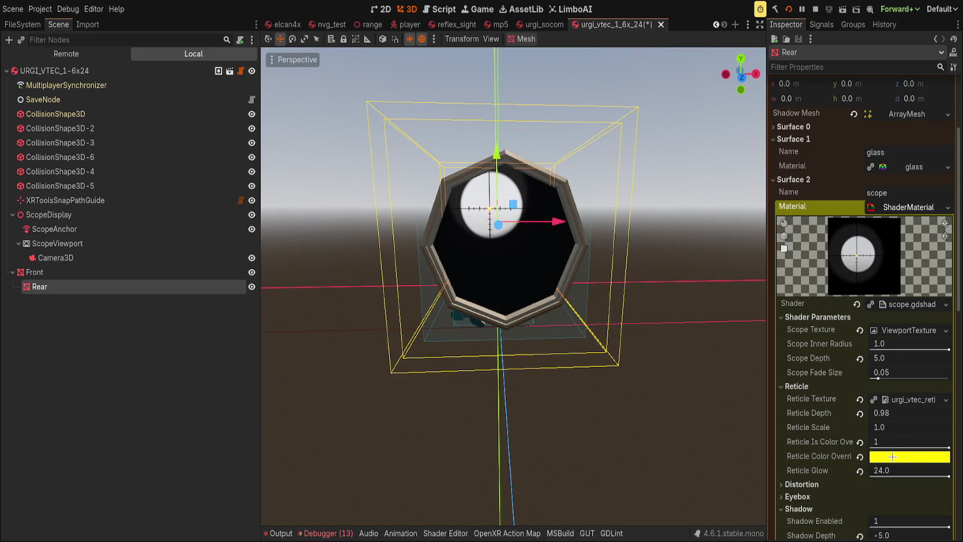
key(ctrl+z)
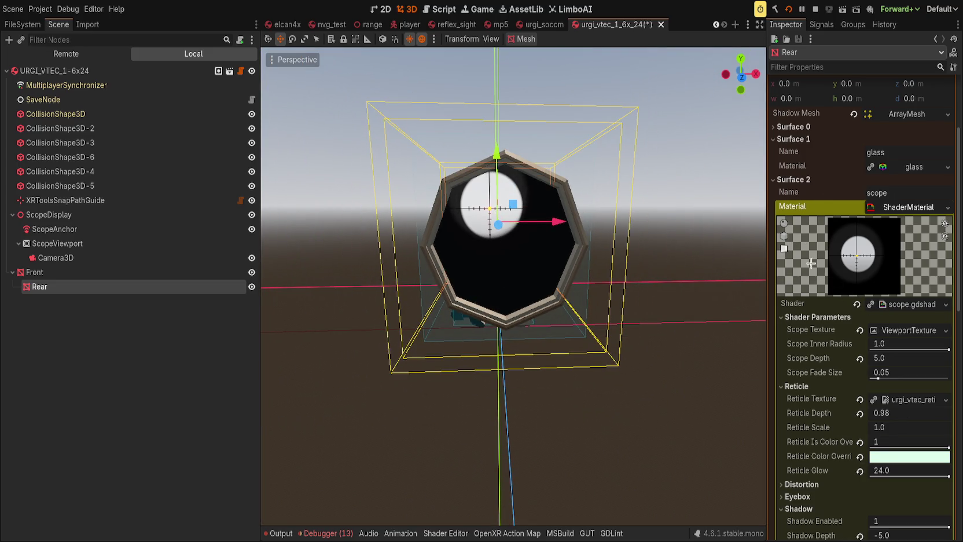
key(ctrl+z)
key(ctrl+z)
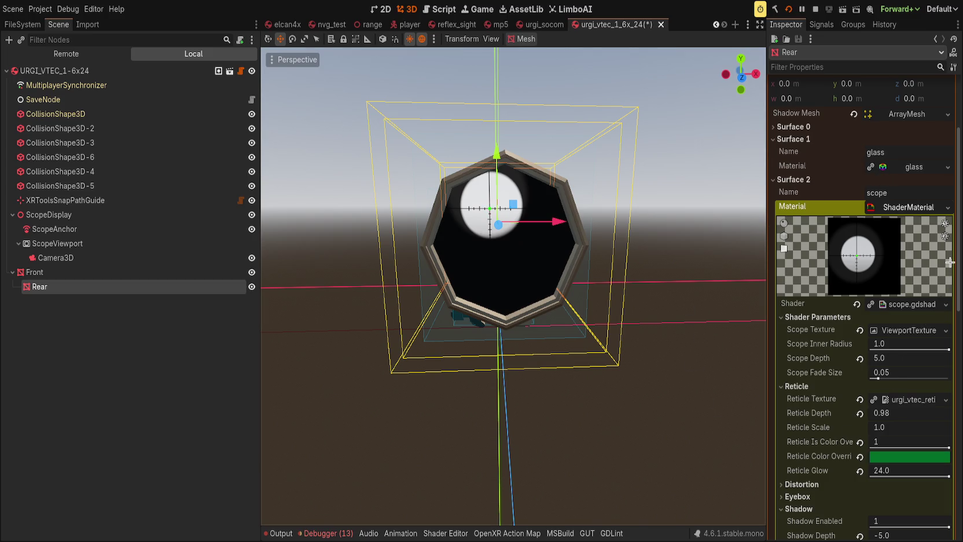
key(ctrl+z)
key(ctrl+z)
key(ctrl+z)
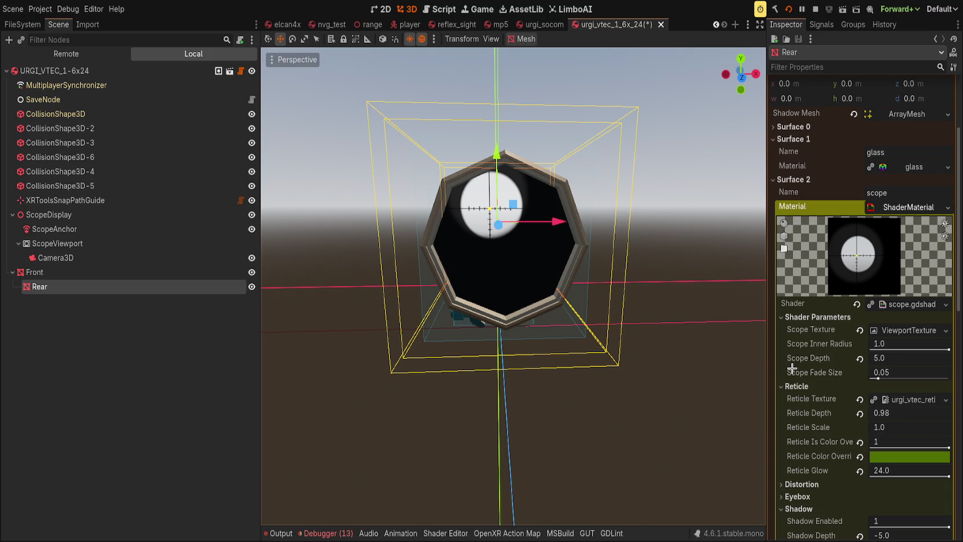
scroll(679, 320, down, 5)
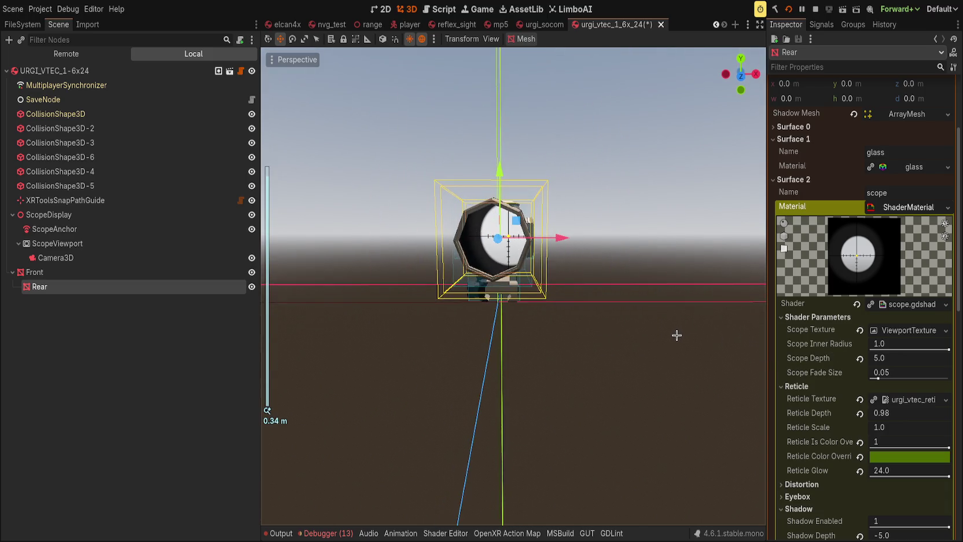
click(898, 356)
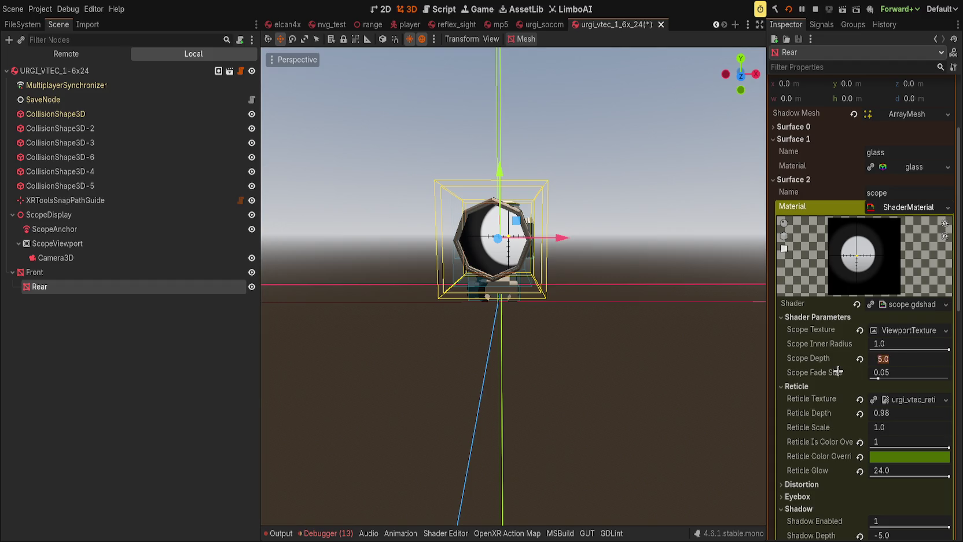
click(789, 9)
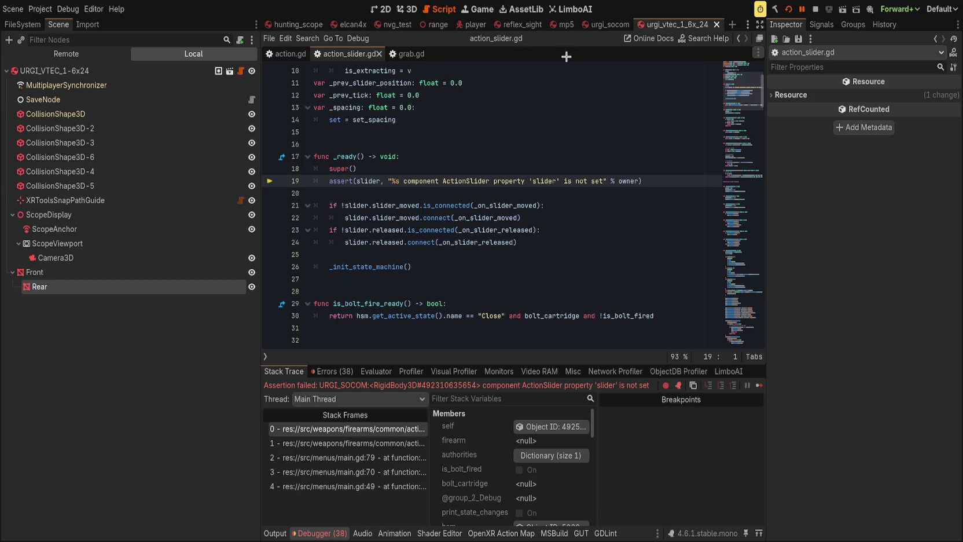
Inspect Firearm's ActionSliderAuto in urgi_socom and open action_slider_auto.gd from the debugger stack frames.
click(606, 25)
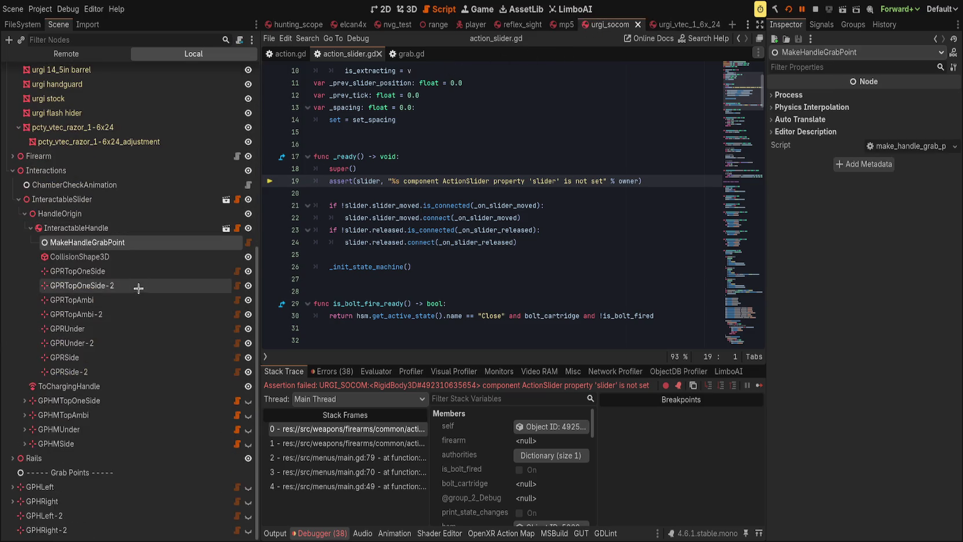
click(115, 200)
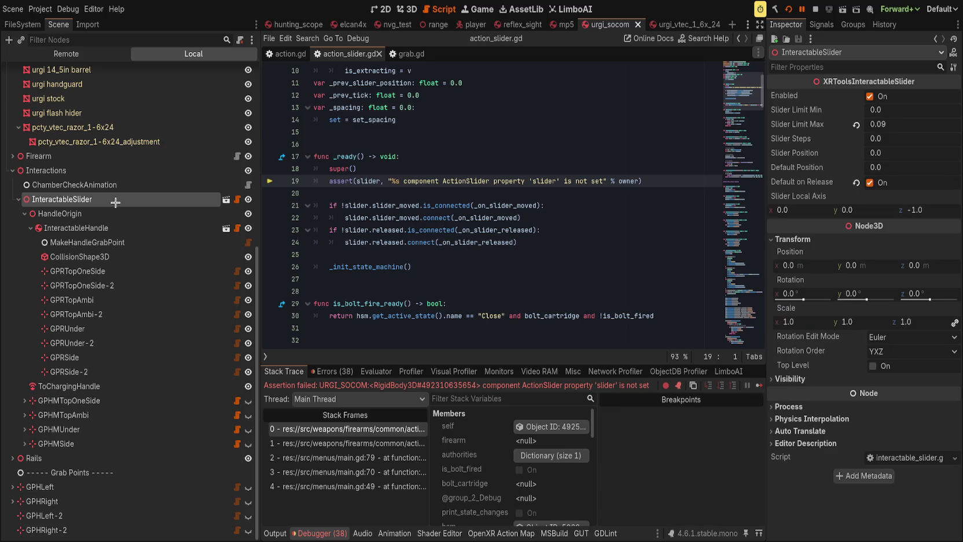
click(18, 199)
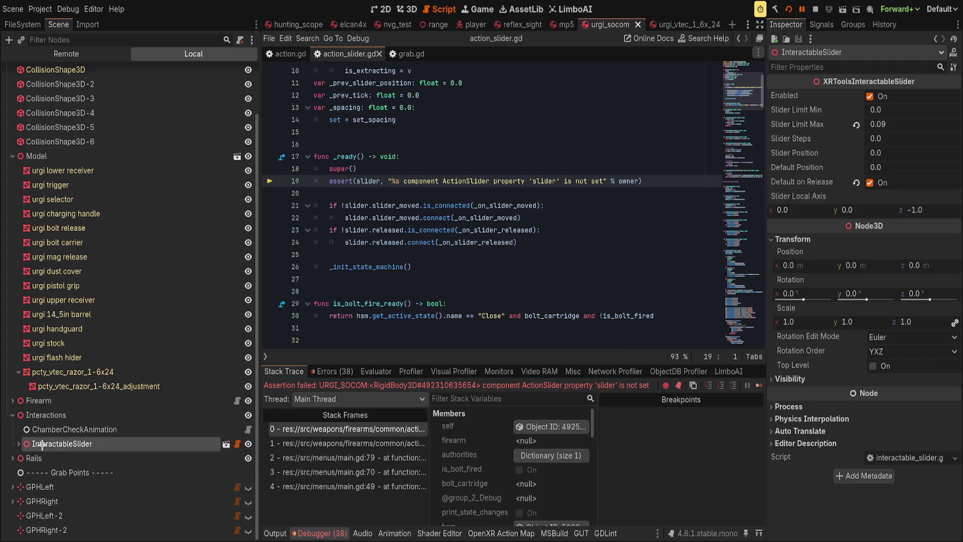
click(13, 400)
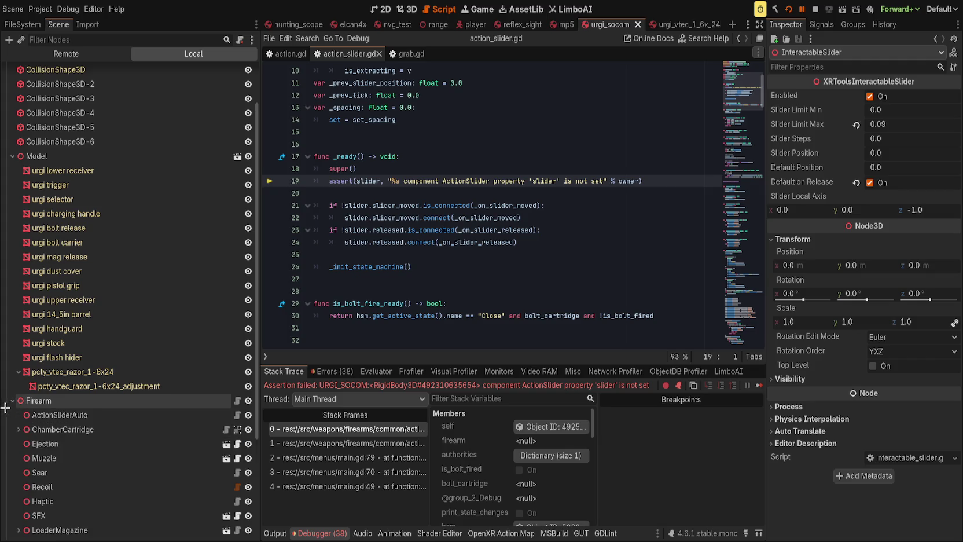
click(59, 415)
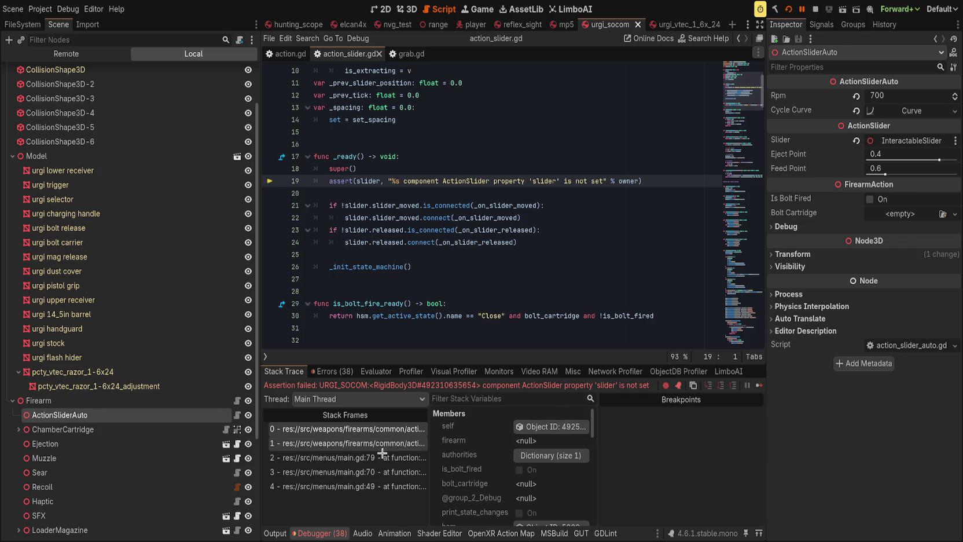
click(383, 445)
click(383, 457)
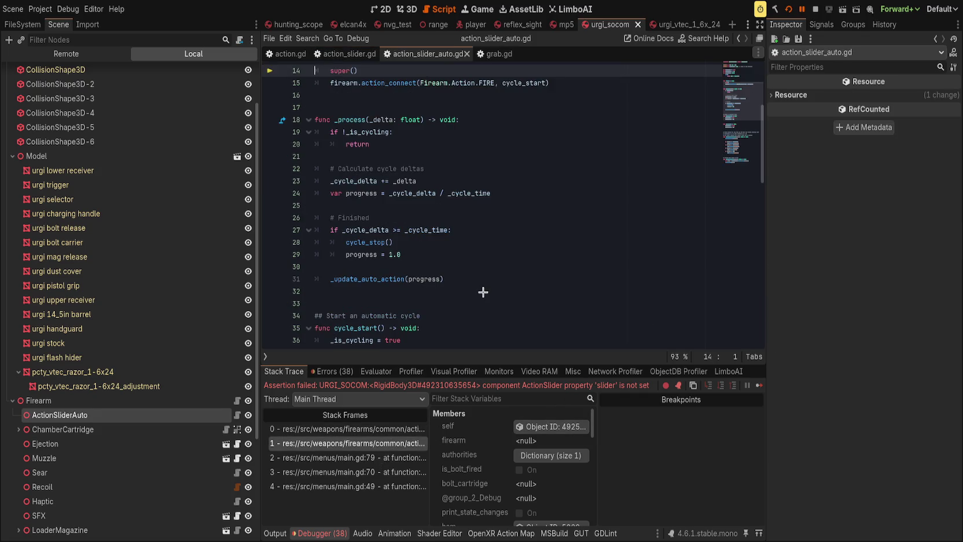
Continue past the failed assertion and rerun the project to retest the slider.
click(799, 7)
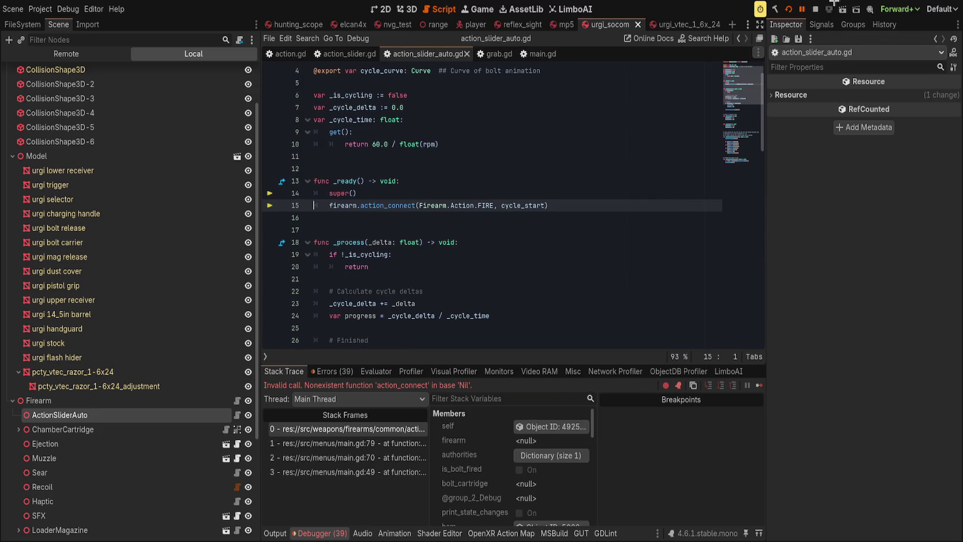
click(787, 8)
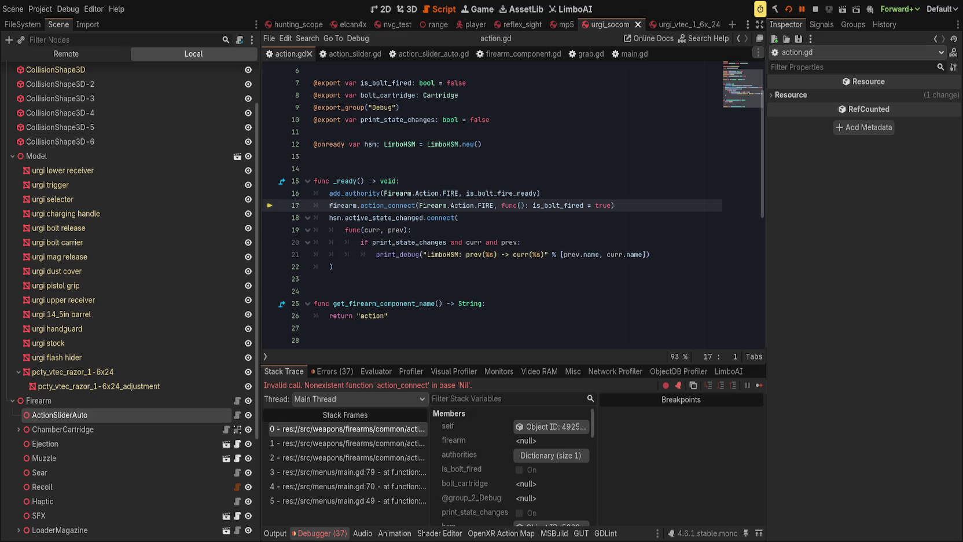
key(F5)
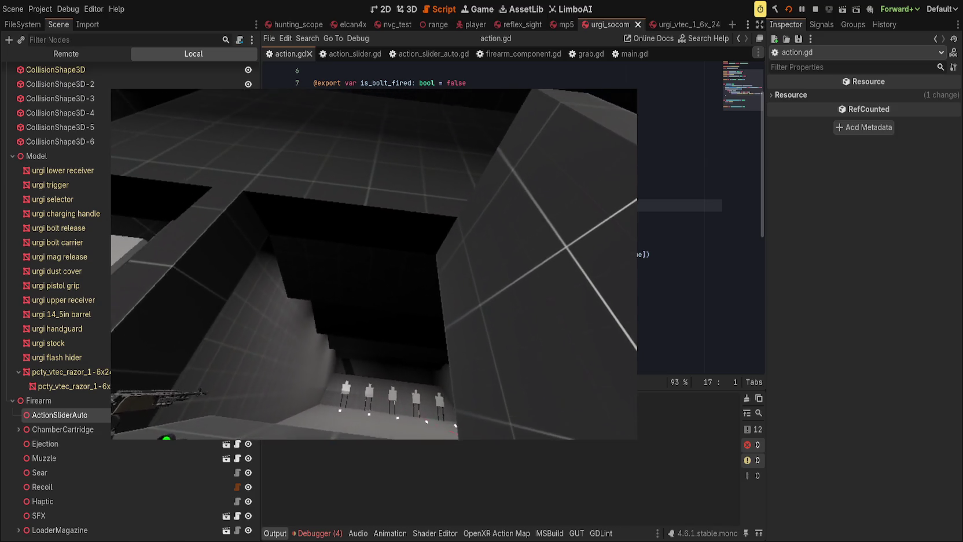
click(431, 12)
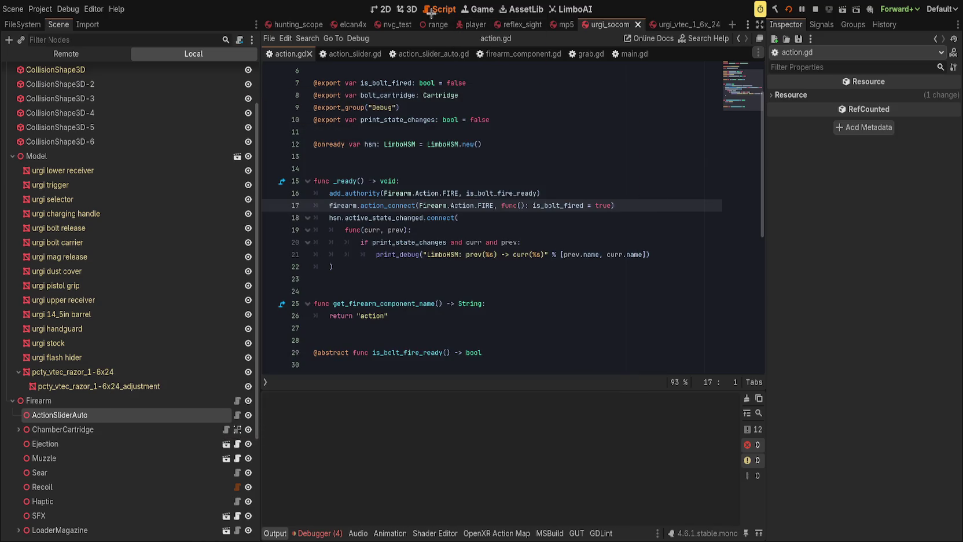
Return to the rifle in the 3D view and select its Model node.
click(407, 9)
drag(415, 161, 532, 180)
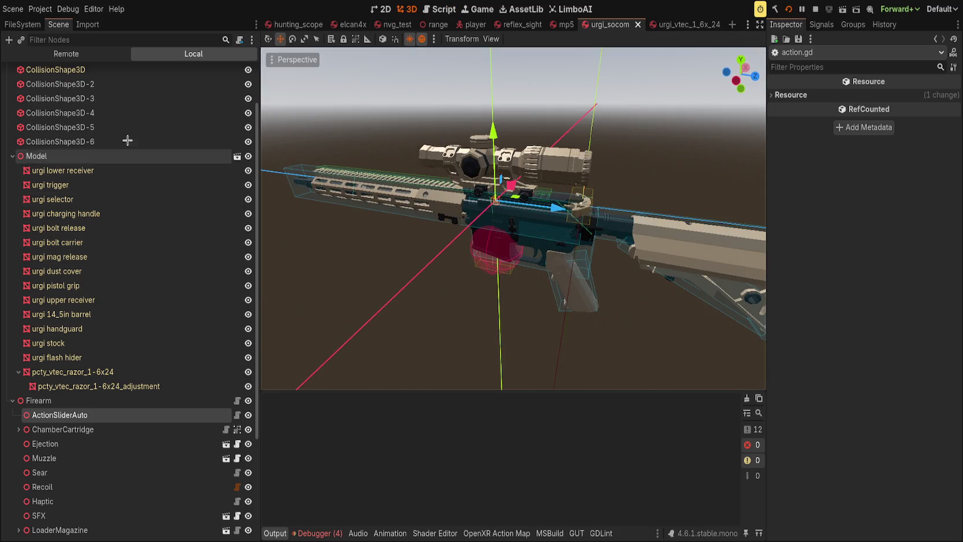
click(83, 30)
click(70, 25)
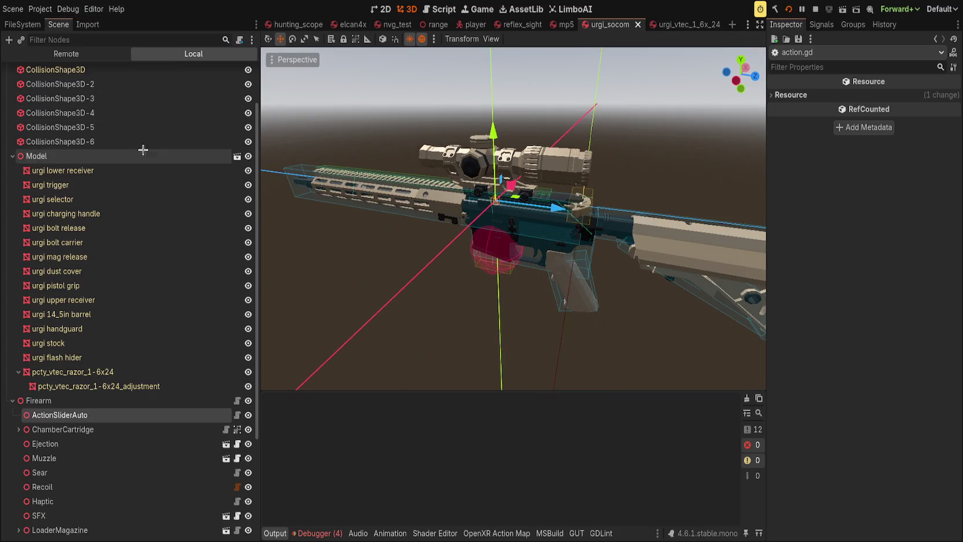
click(101, 154)
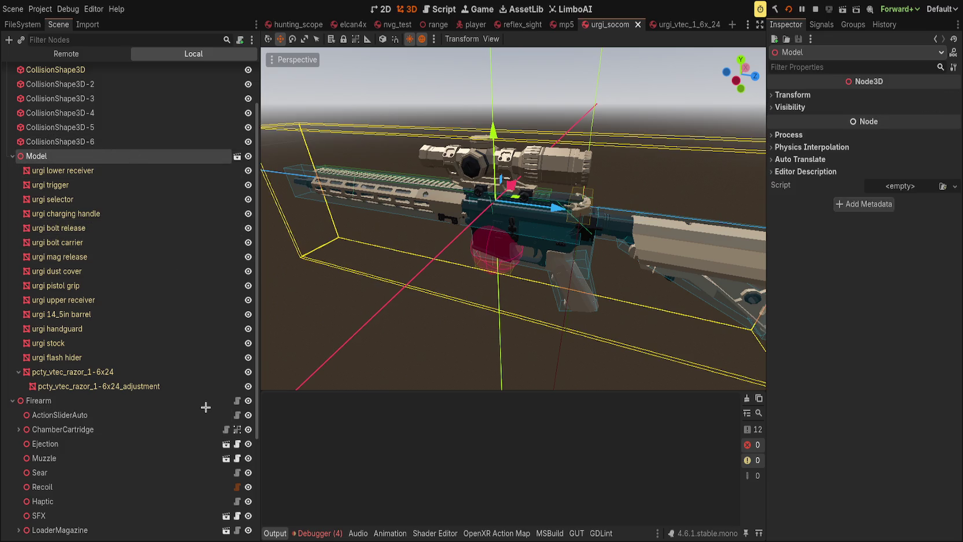
Filter the FileSystem dock by 'urgi'.
click(22, 24)
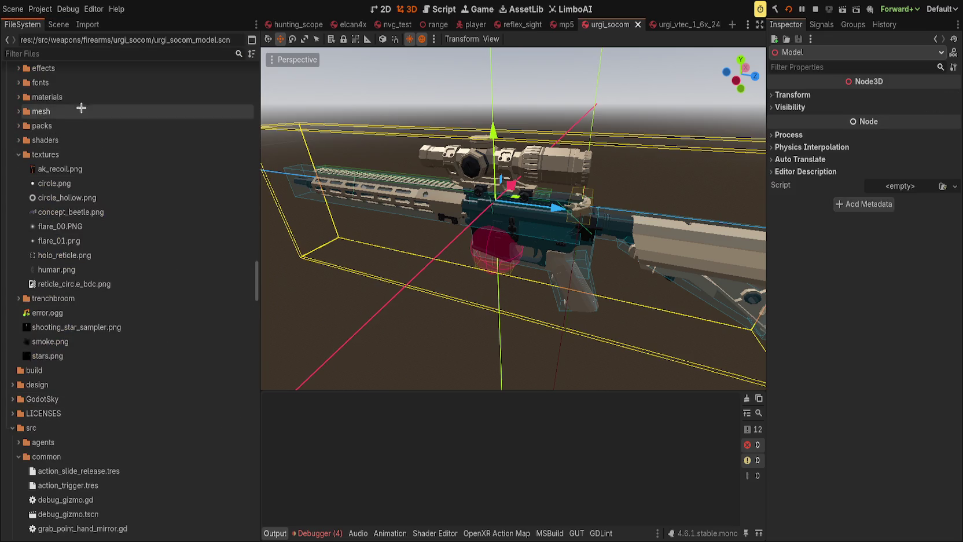
scroll(128, 319, down, 5)
scroll(128, 319, up, 5)
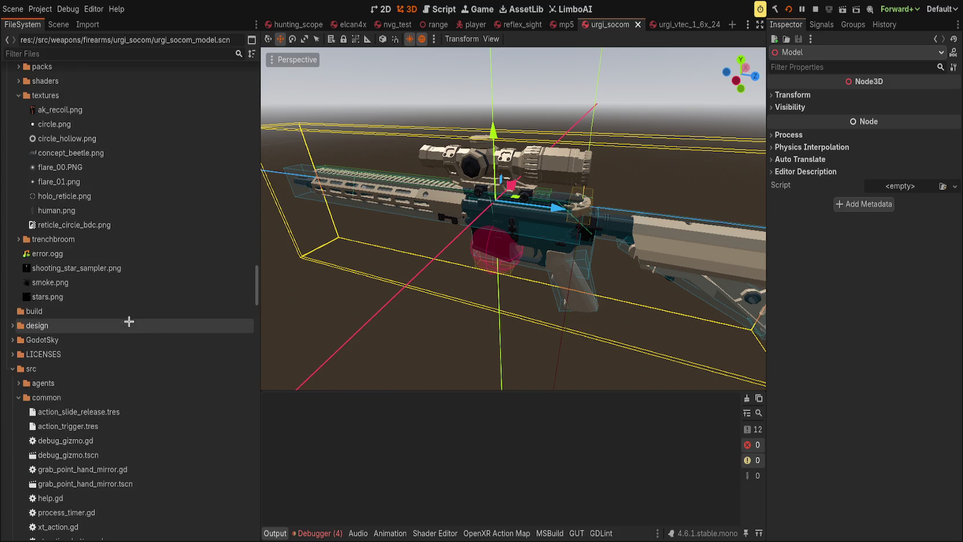
scroll(133, 333, up, 12)
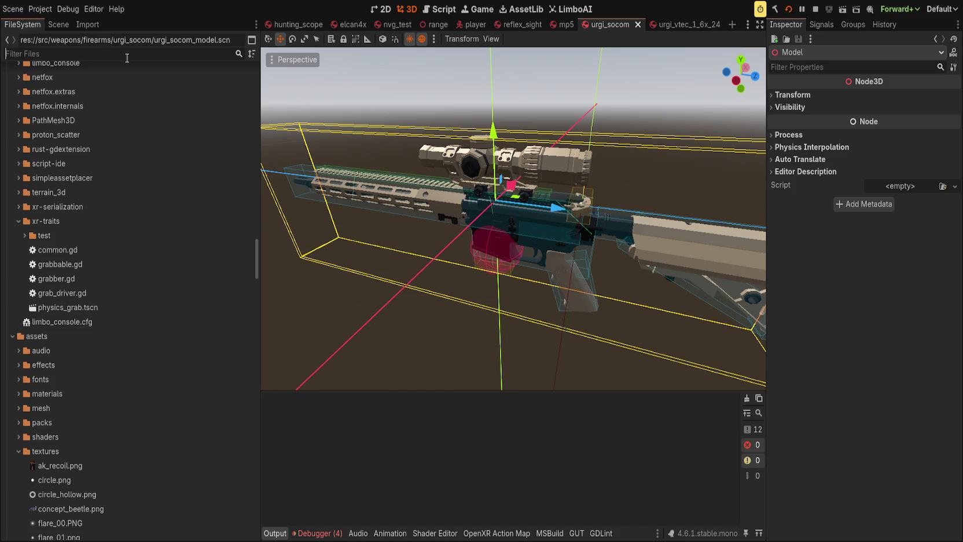
text(urgi)
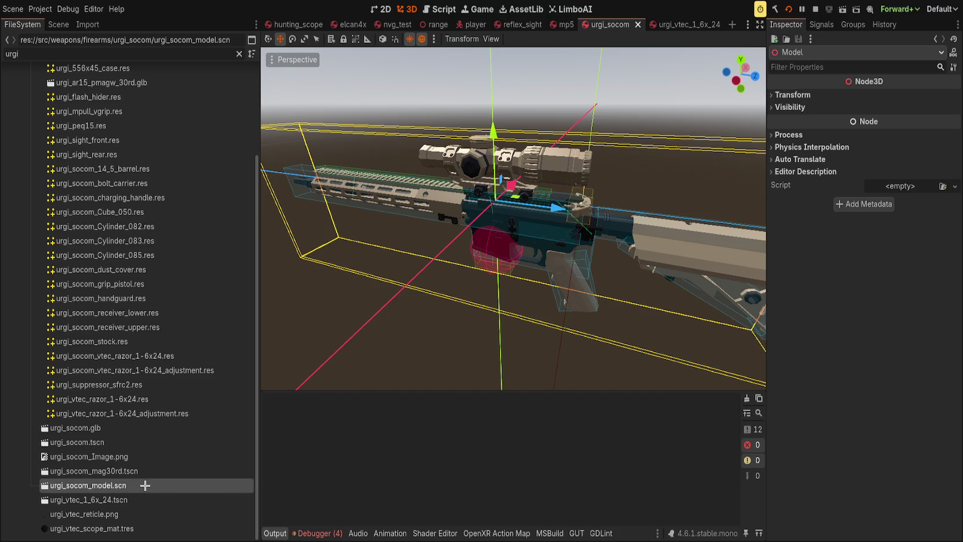
Show the import settings of urgi_socom.glb, then launch the game to test the rifle.
click(86, 25)
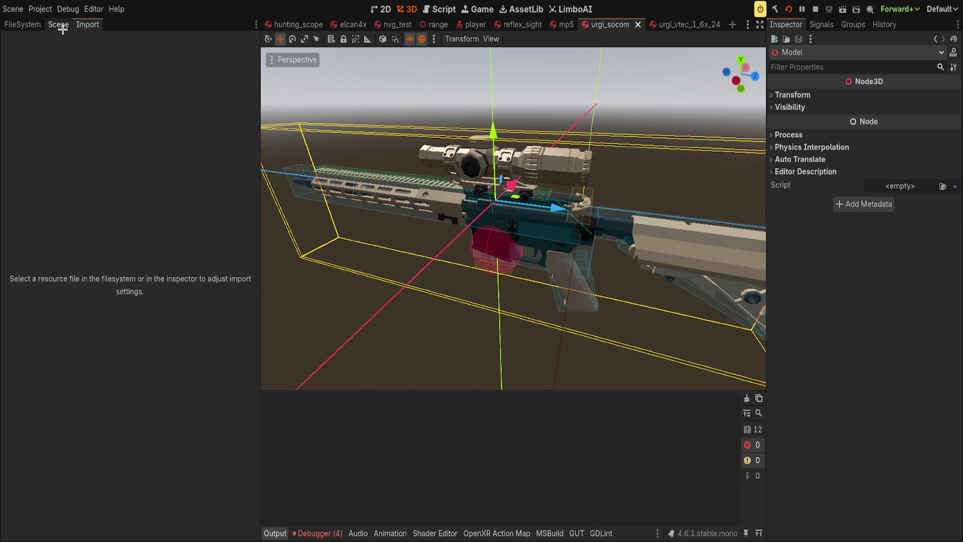
click(23, 25)
click(176, 414)
click(171, 427)
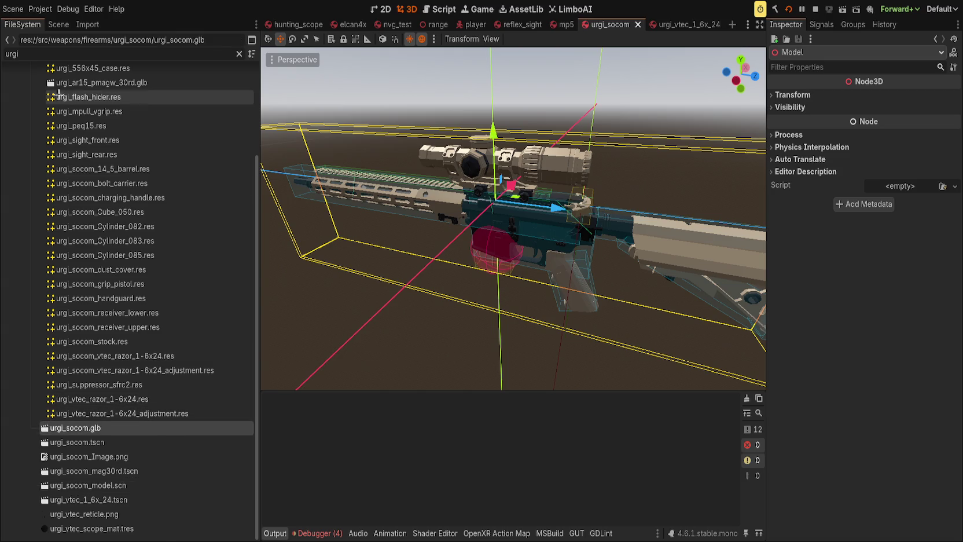
click(87, 24)
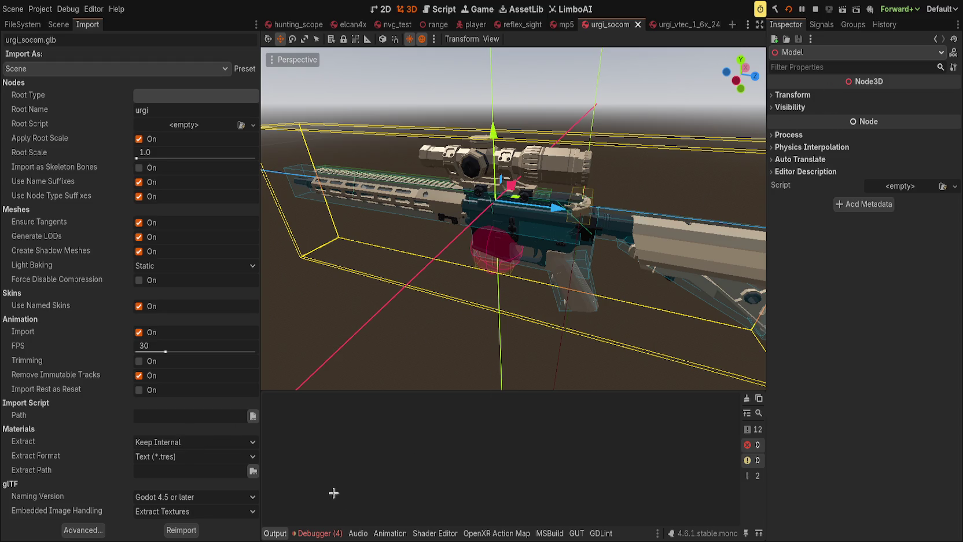
drag(414, 245, 367, 248)
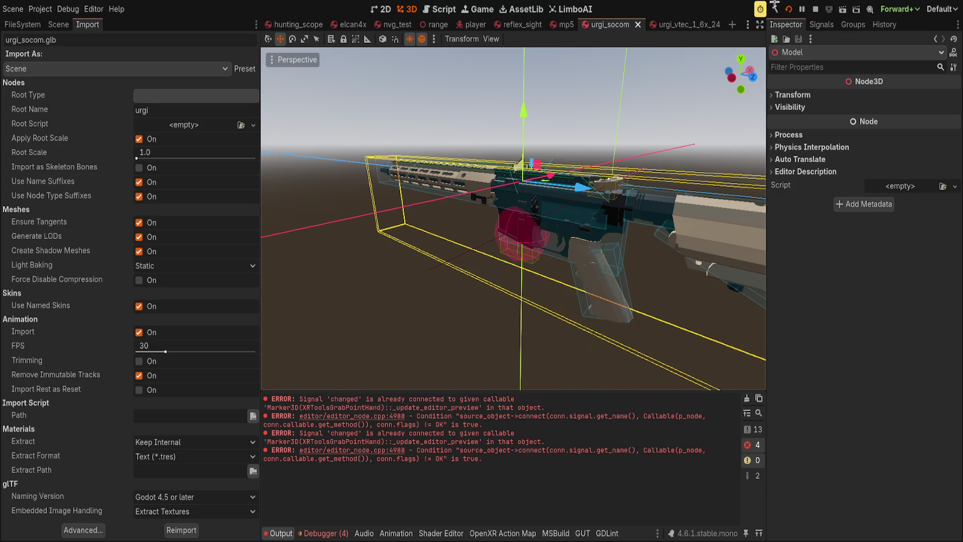
click(788, 9)
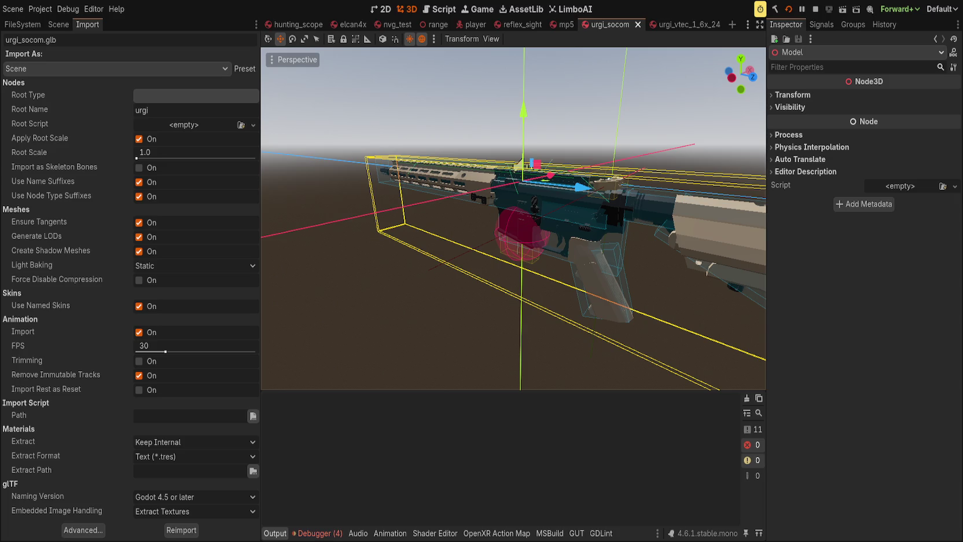
Walk to the booth, pick up the tan rifle, and leave the game window.
key(w)
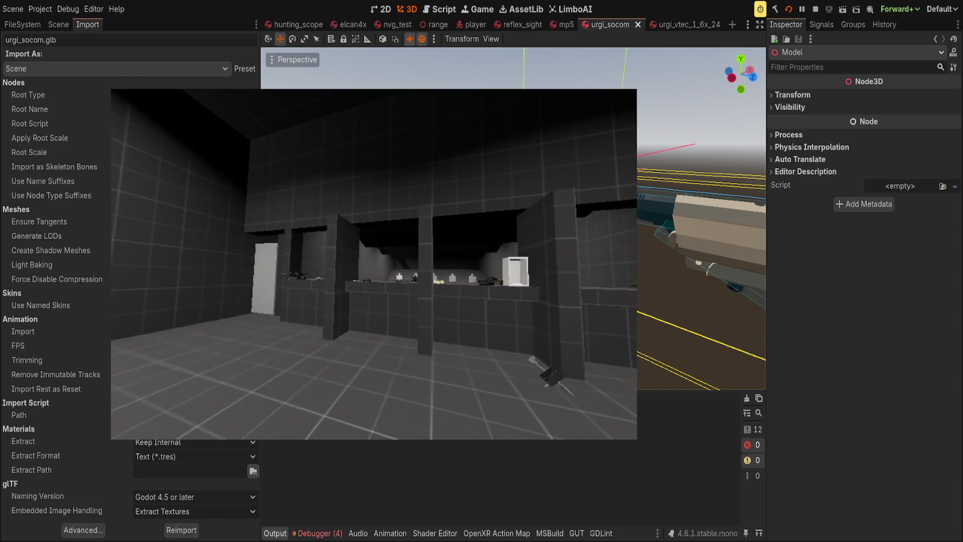
key(e)
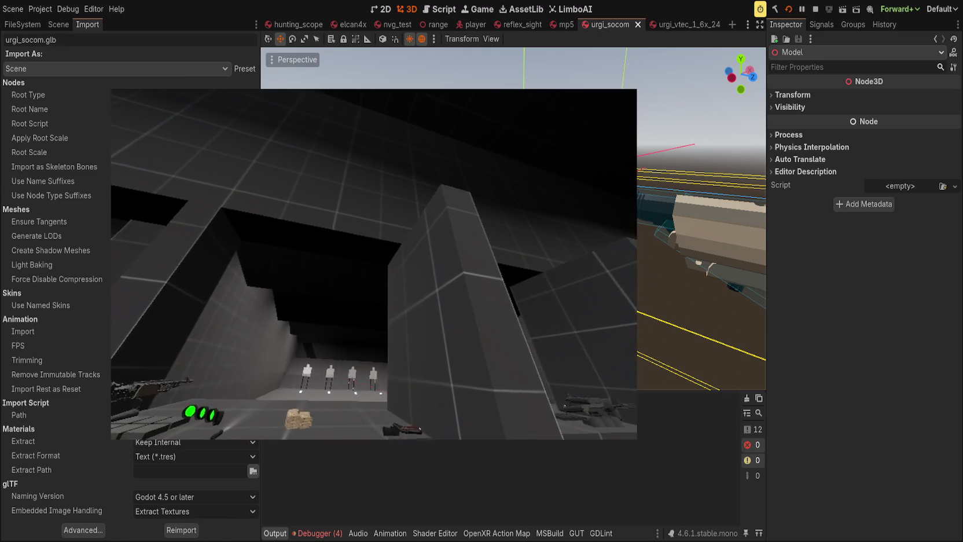
key(alt+Tab)
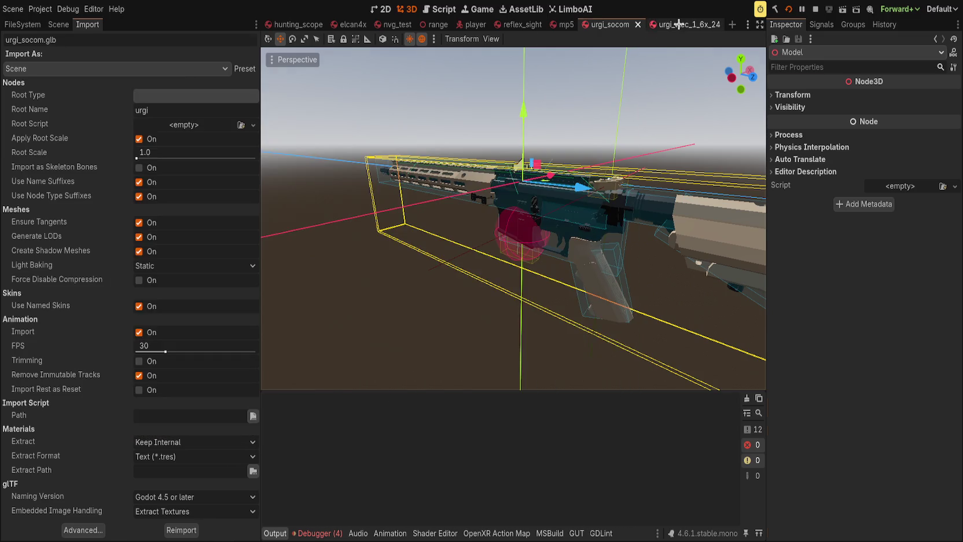
In the urgi_vtec_1_6x_24 scene, set Scope Depth to 3.0 and Reticle Depth to 2.0.
click(677, 24)
click(890, 358)
text(3)
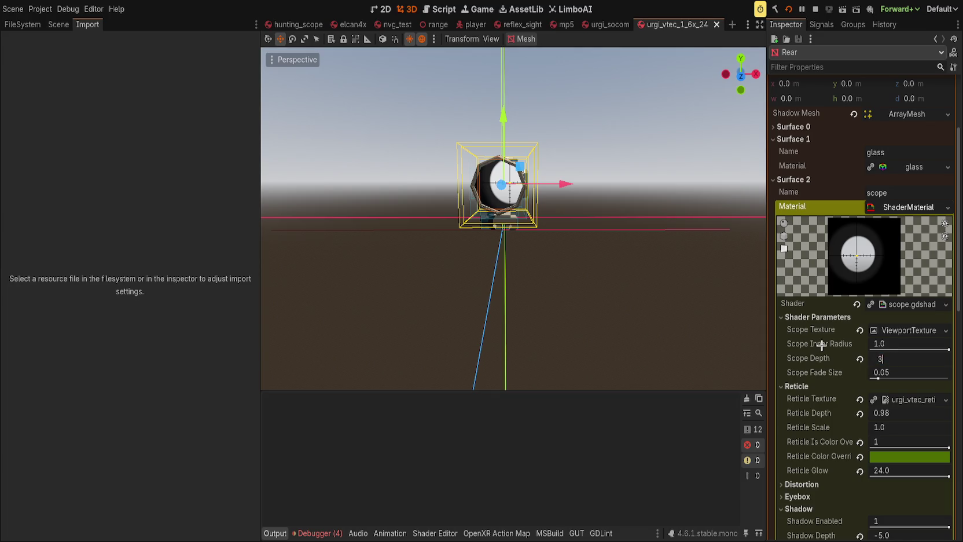
key(Return)
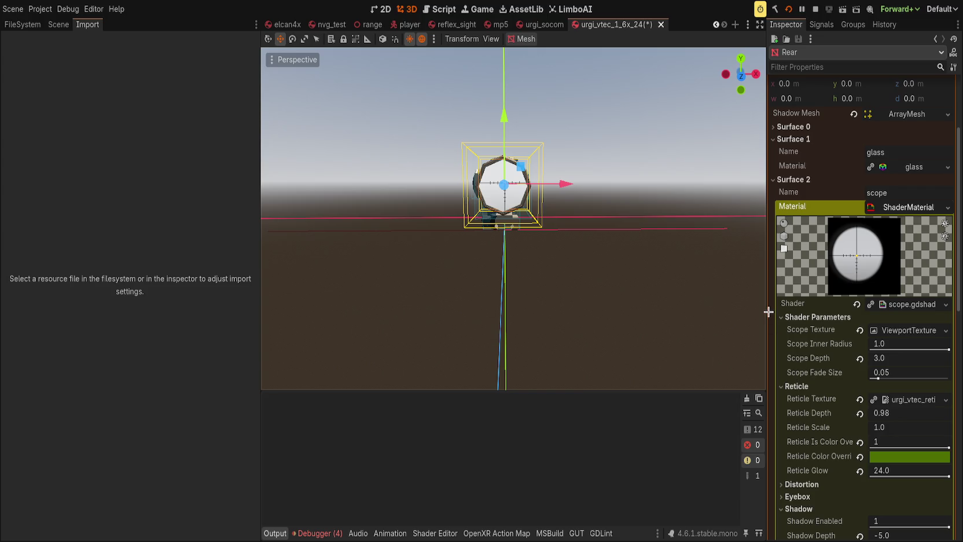
click(897, 413)
text(2)
key(Return)
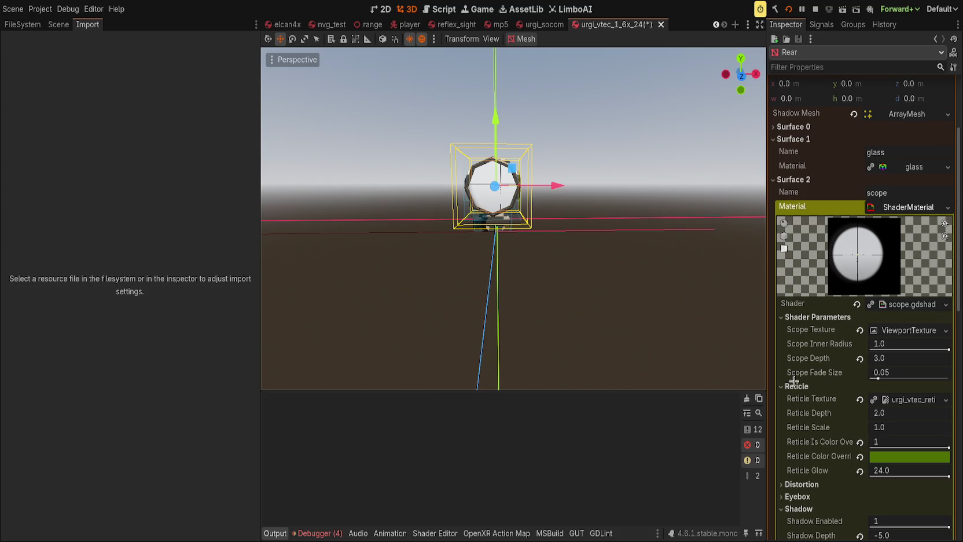
Revert the reticle colour override, glow and override toggle to defaults, then save the scene.
scroll(838, 387, down, 5)
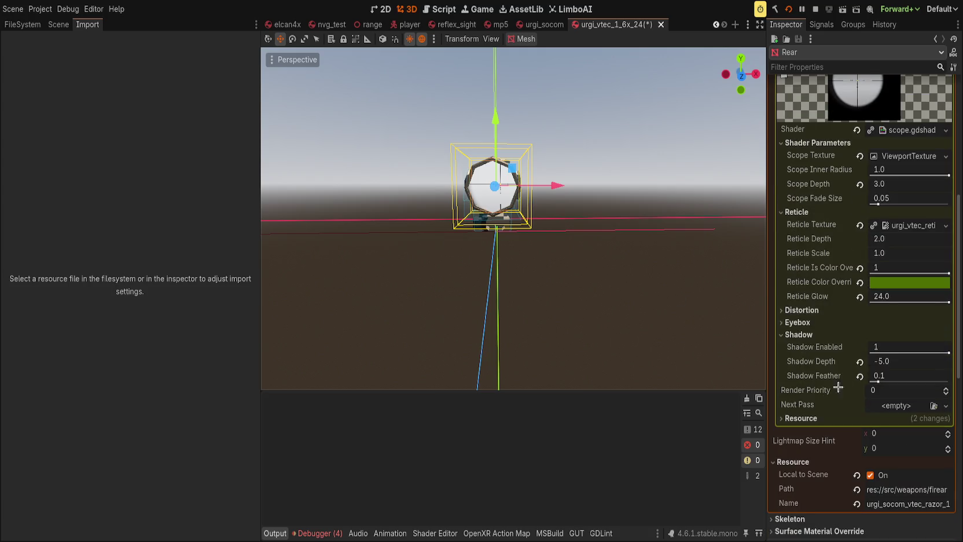
click(860, 282)
click(859, 296)
click(859, 268)
key(ctrl+s)
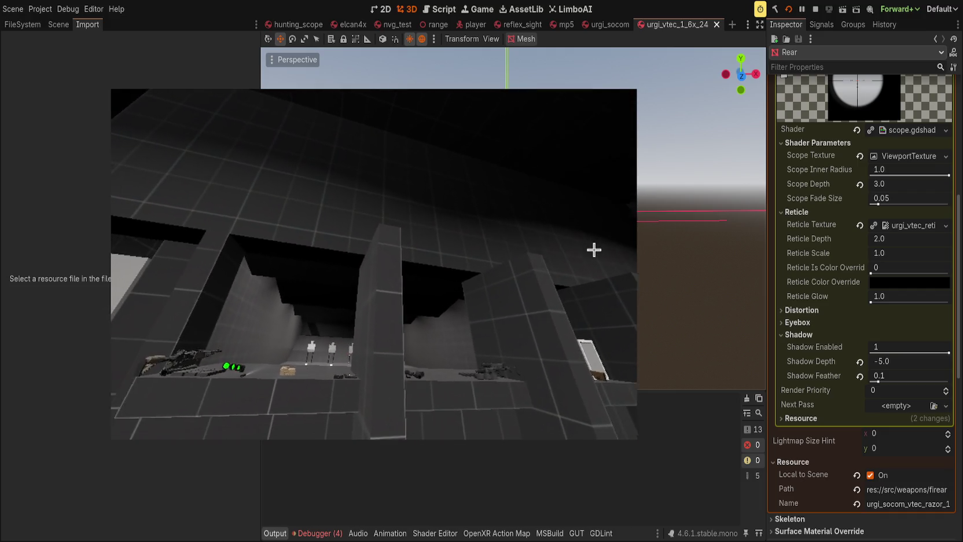
Restart the game with the 'restart' console command, then close it and open the Rear mesh's glass material.
key(grave)
text(restart)
key(Return)
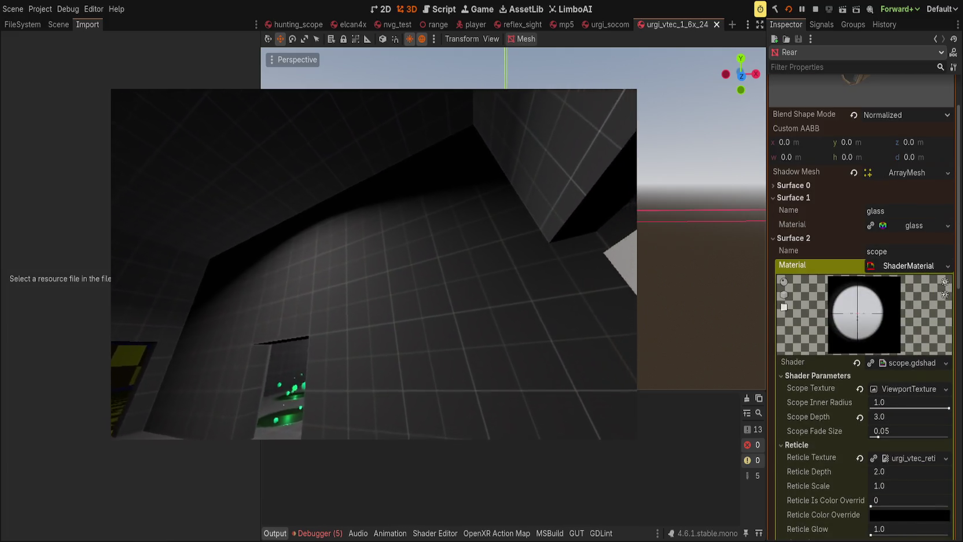
click(911, 225)
scroll(812, 174, down, 5)
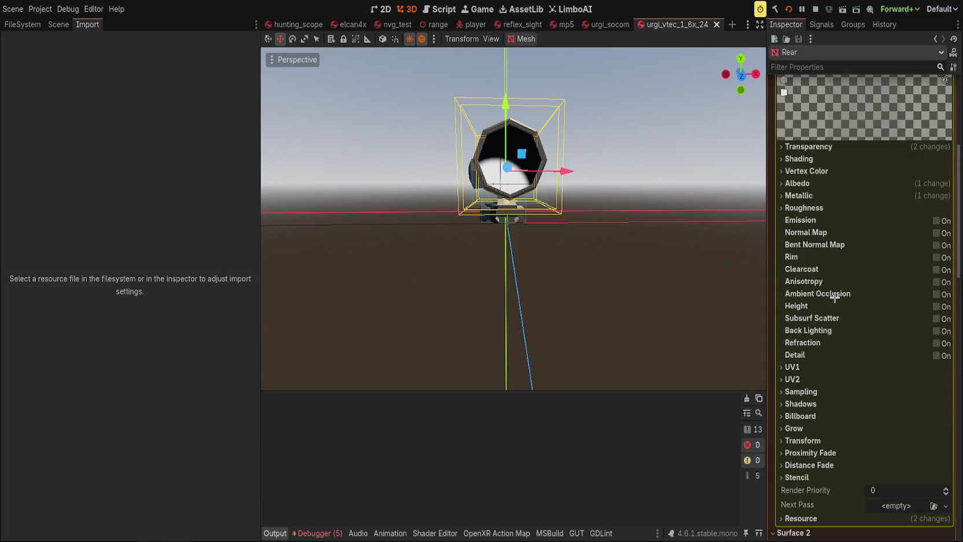
Review the glass material's Transparency and Albedo settings, then save the rifle scene.
click(811, 149)
click(811, 149)
click(801, 183)
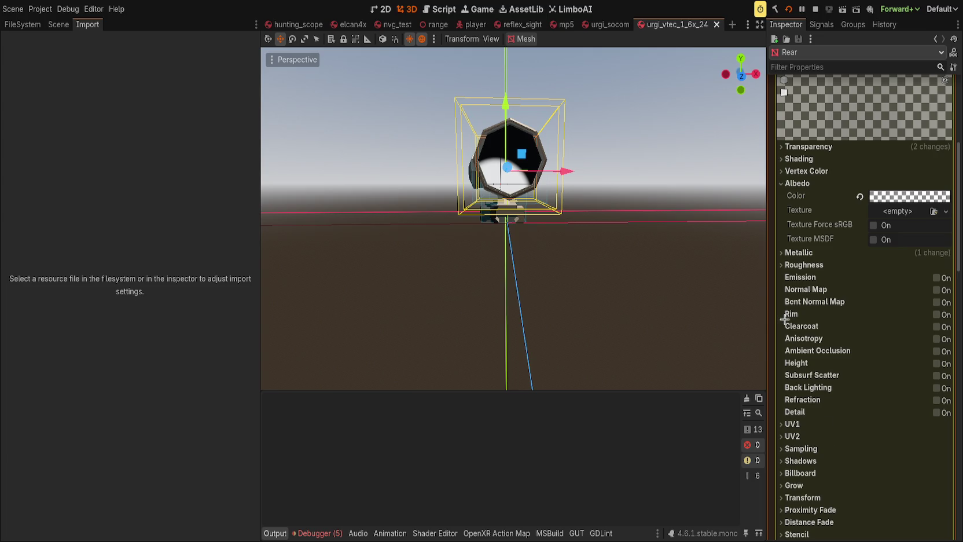
key(ctrl+s)
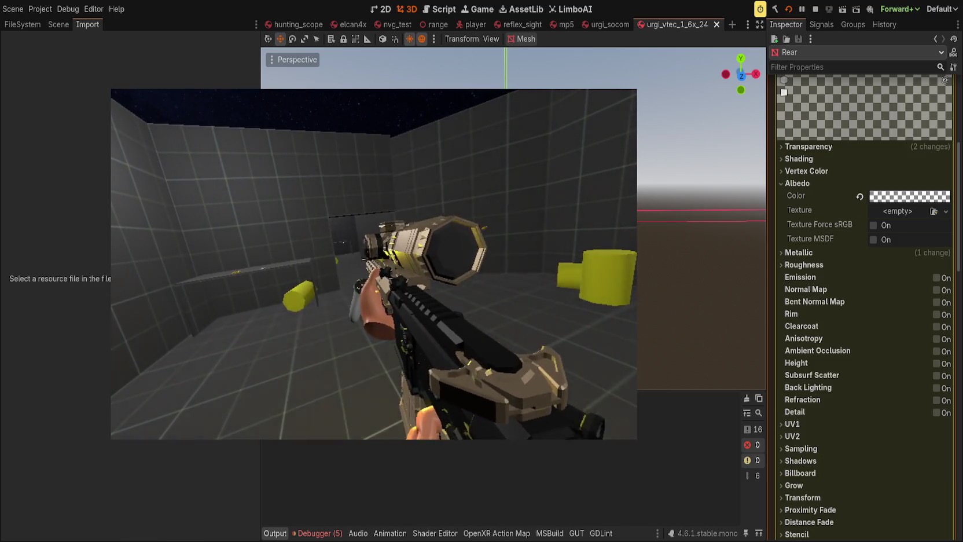
Walk down the corridor, fire, switch to the sniper rifle, then stop the game and open nvg_test.
key(w)
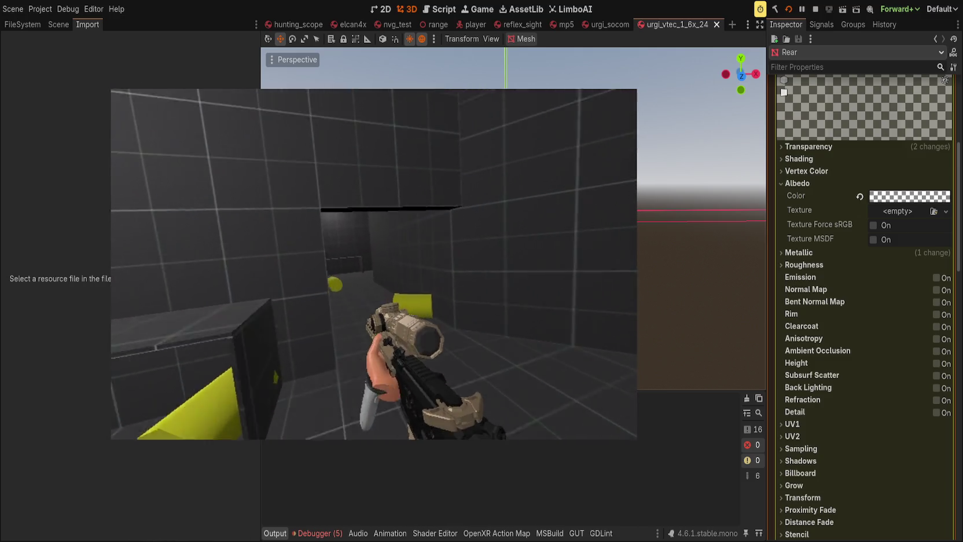
key(w)
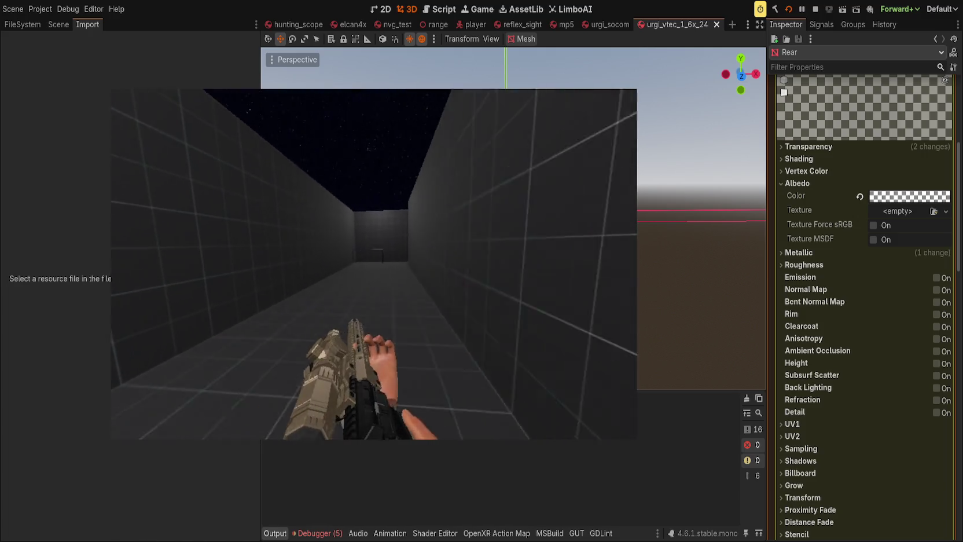
key(w)
key(w)
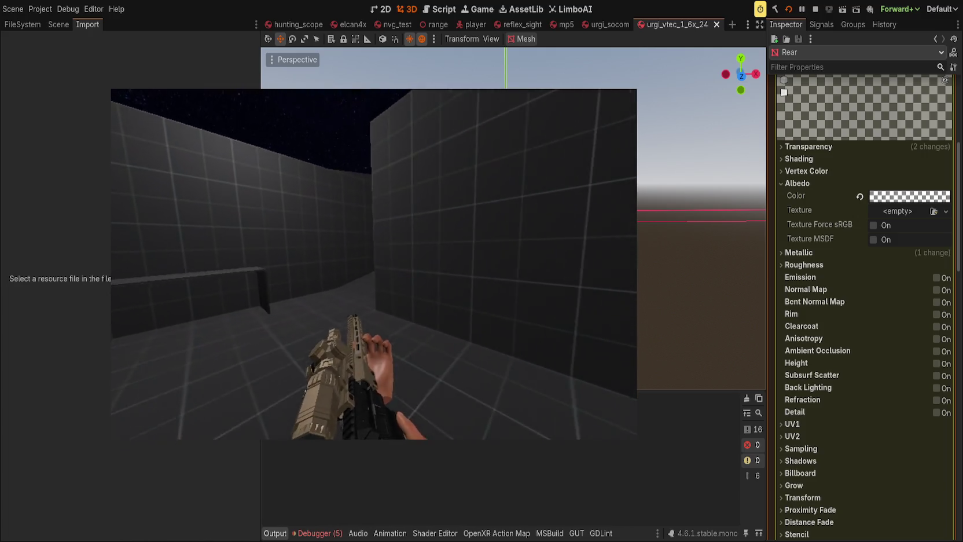
click(374, 263)
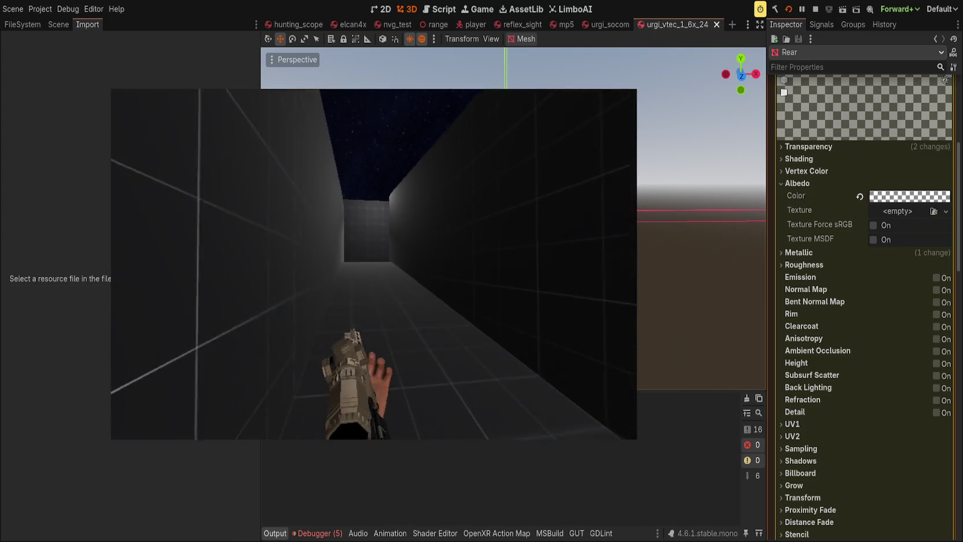
key(1)
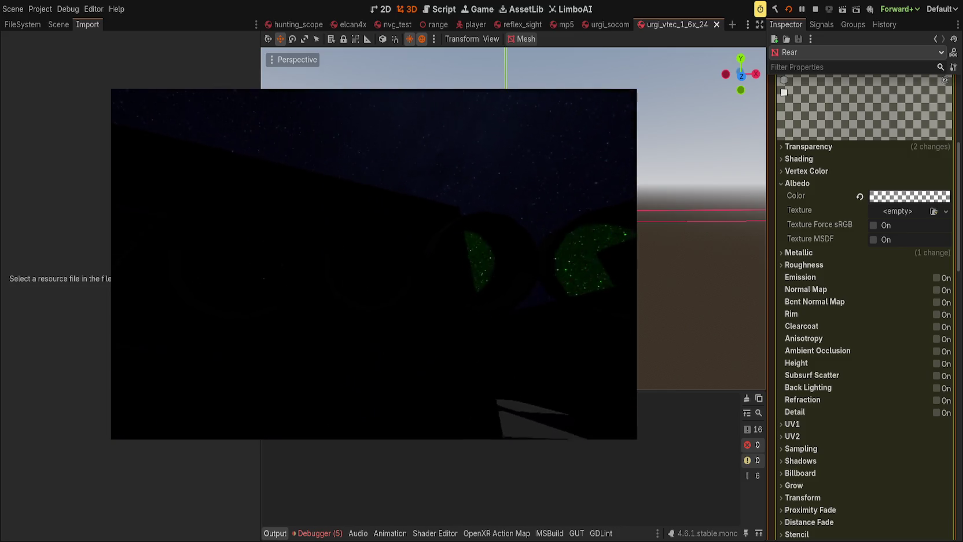
key(F8)
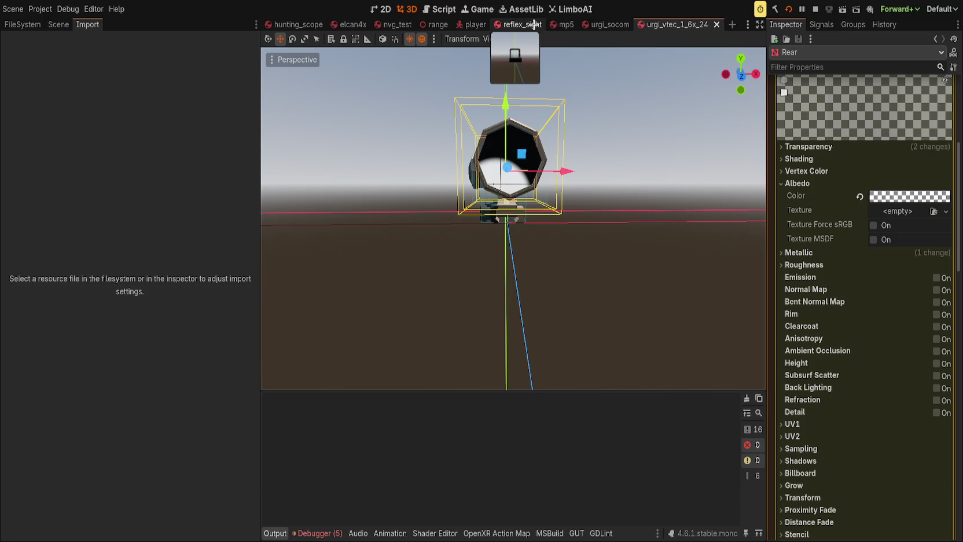
click(56, 25)
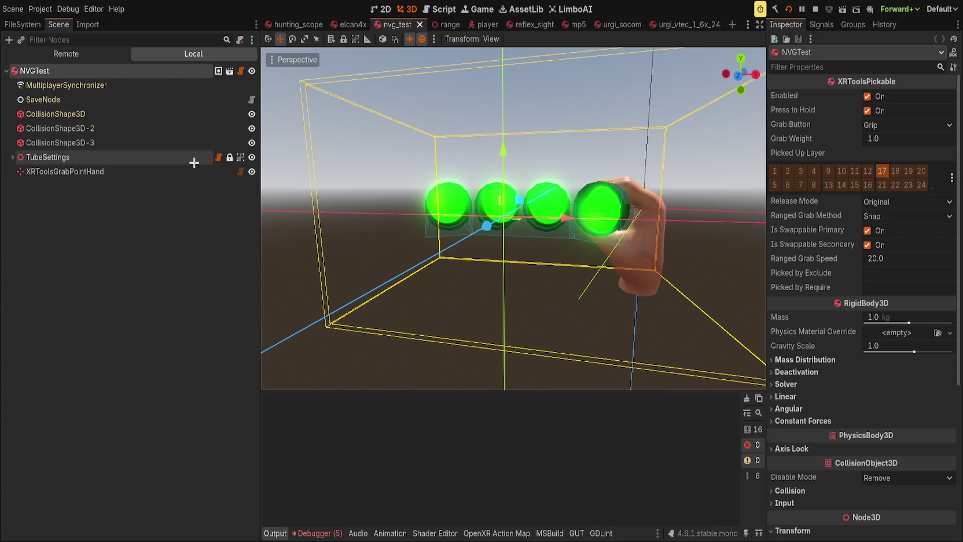
Expand TubeSettings and select the NVG-OL tube node, orbiting around the tubes.
click(452, 212)
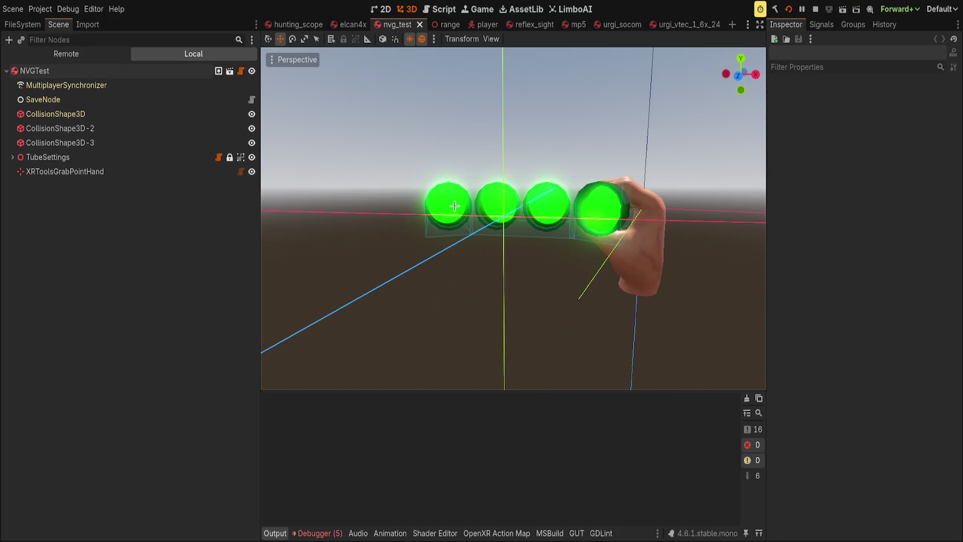
click(13, 157)
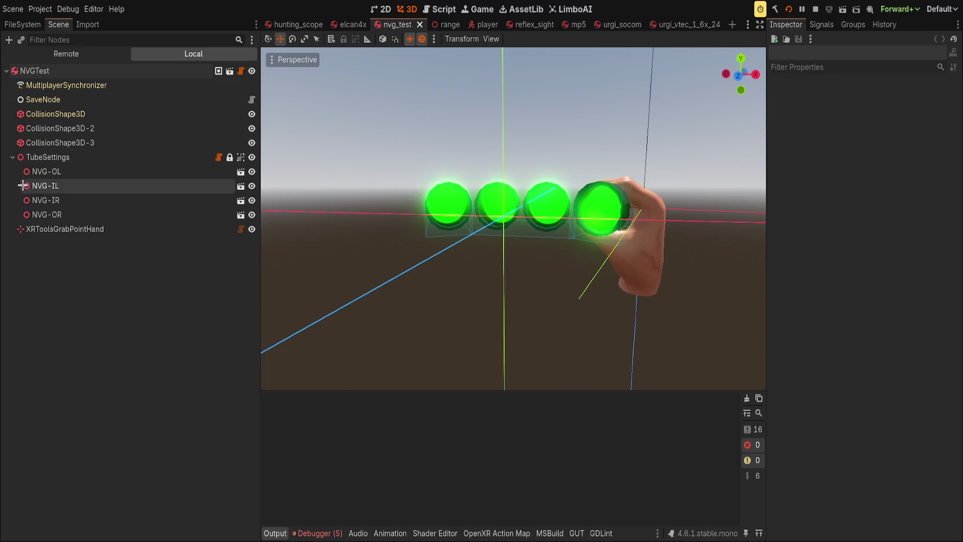
click(240, 156)
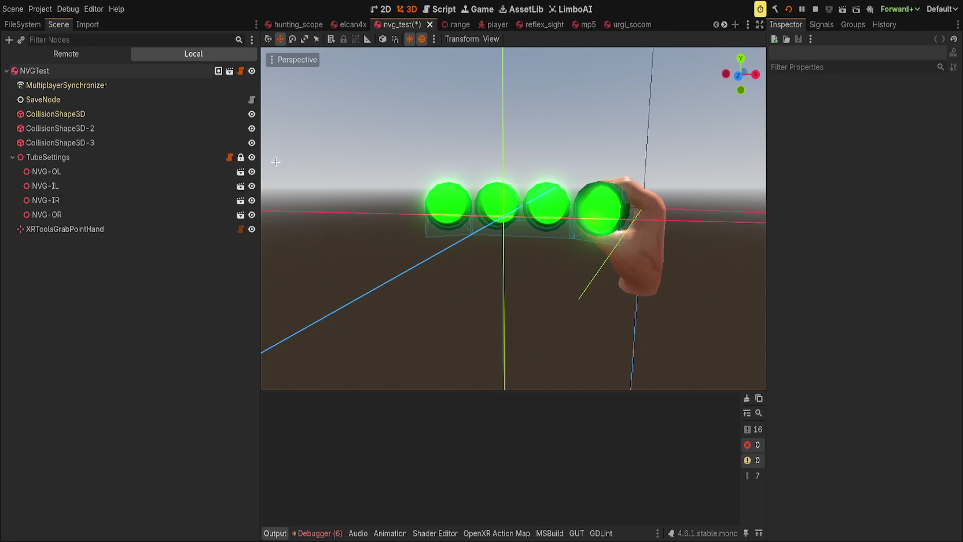
click(451, 201)
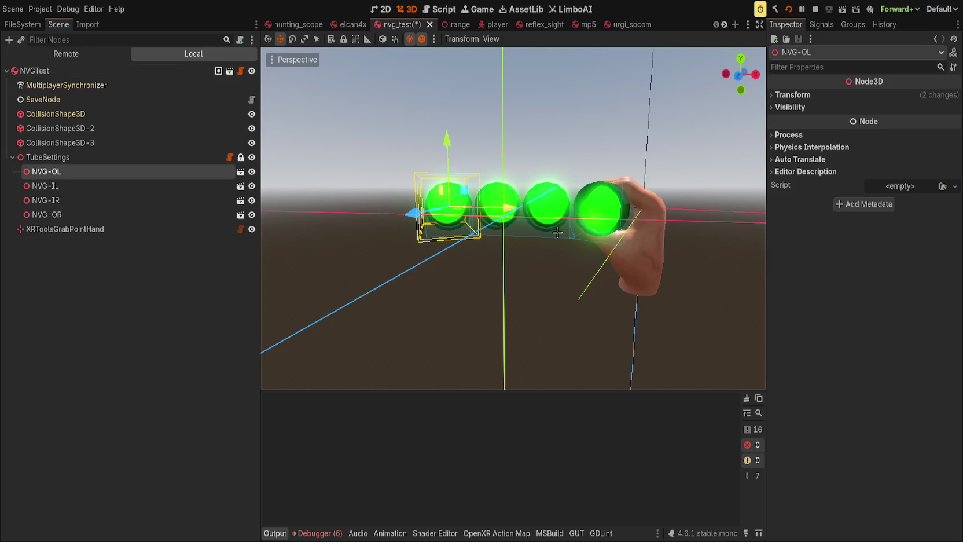
drag(557, 232, 615, 254)
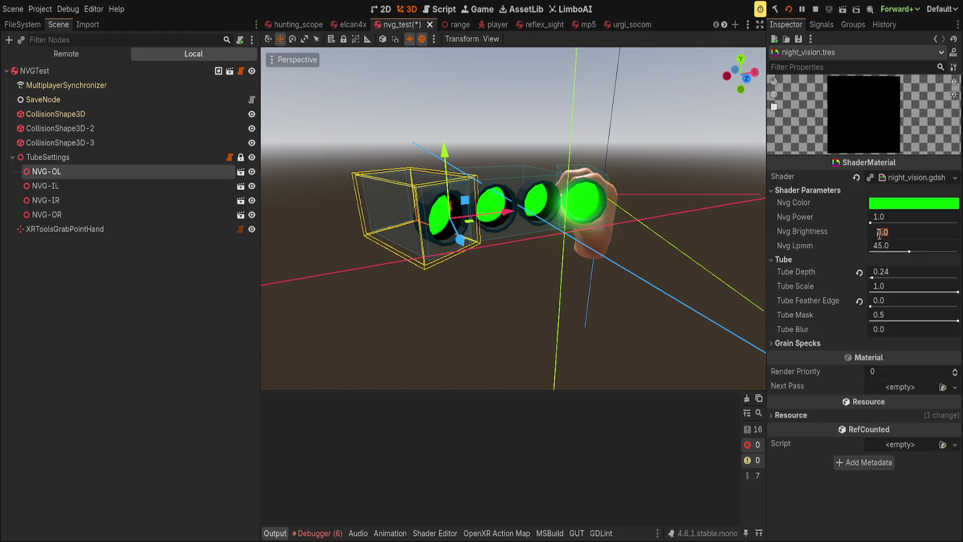
Set Nvg Brightness to 100 and Nvg Power to 6.644, saving the nvg_test scene.
drag(873, 235, 957, 236)
key(ctrl+s)
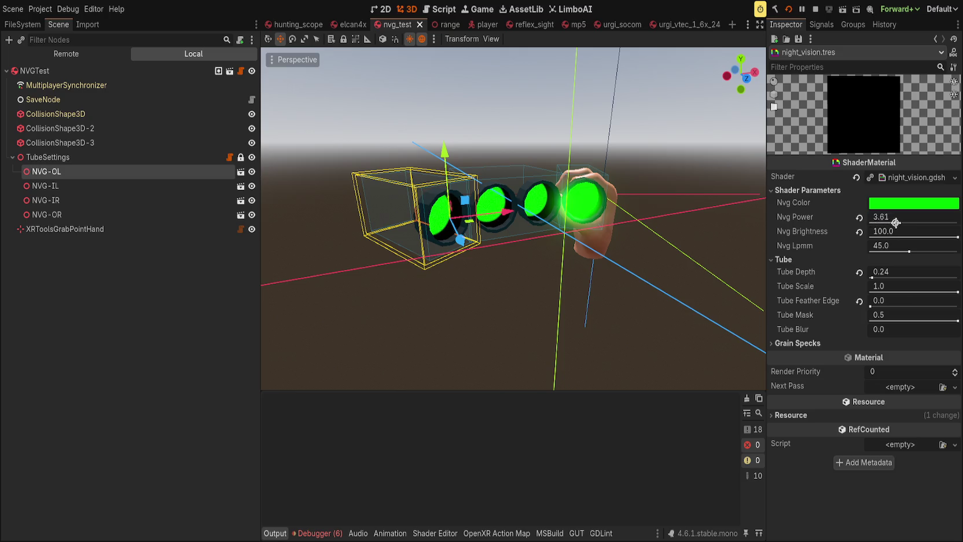
drag(926, 223, 924, 223)
key(ctrl+s)
Reload the game with the 'restart' console command, view the green tubes, then stop the game.
text(restart)
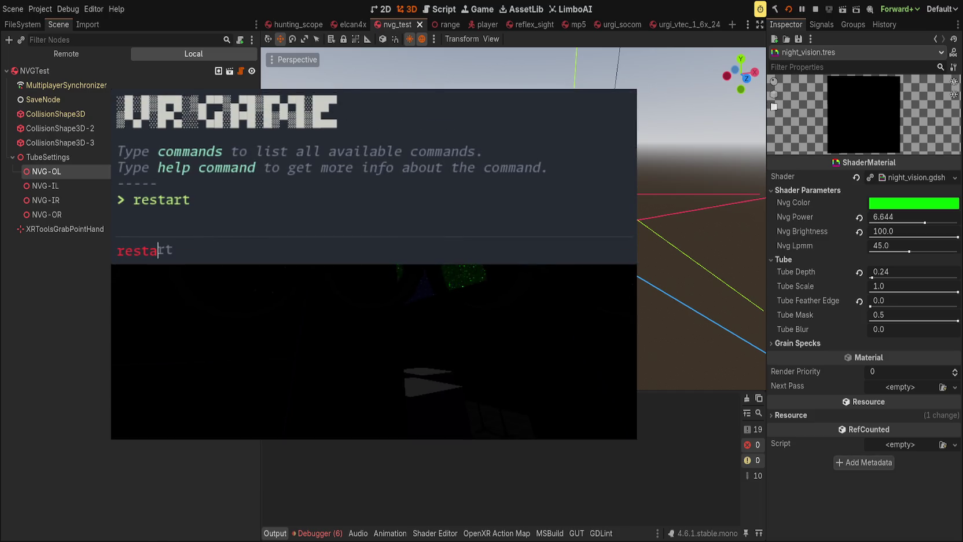
key(Return)
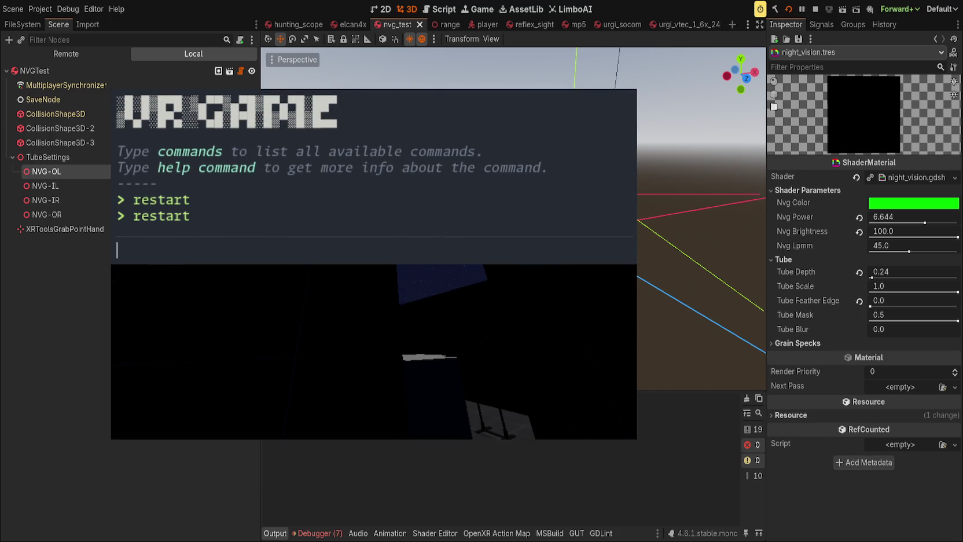
key(grave)
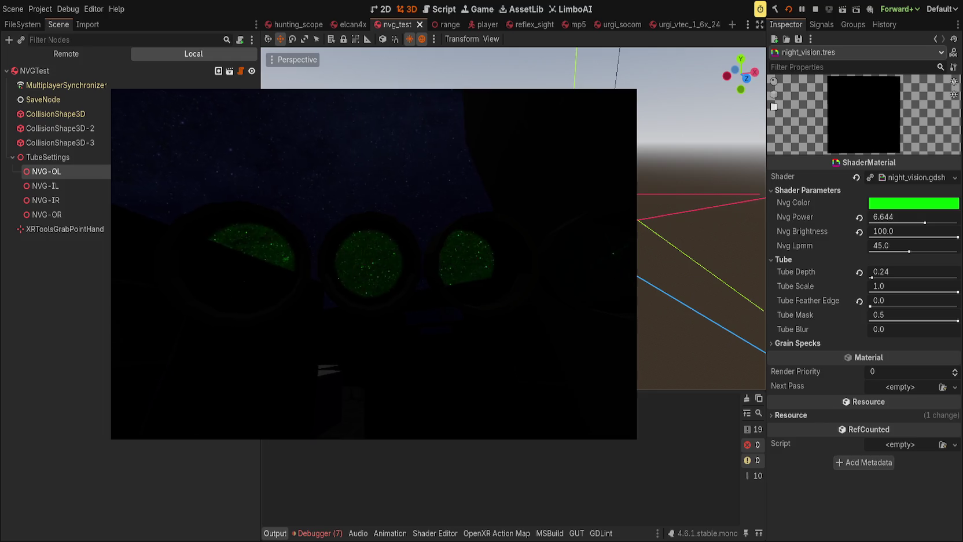
key(F8)
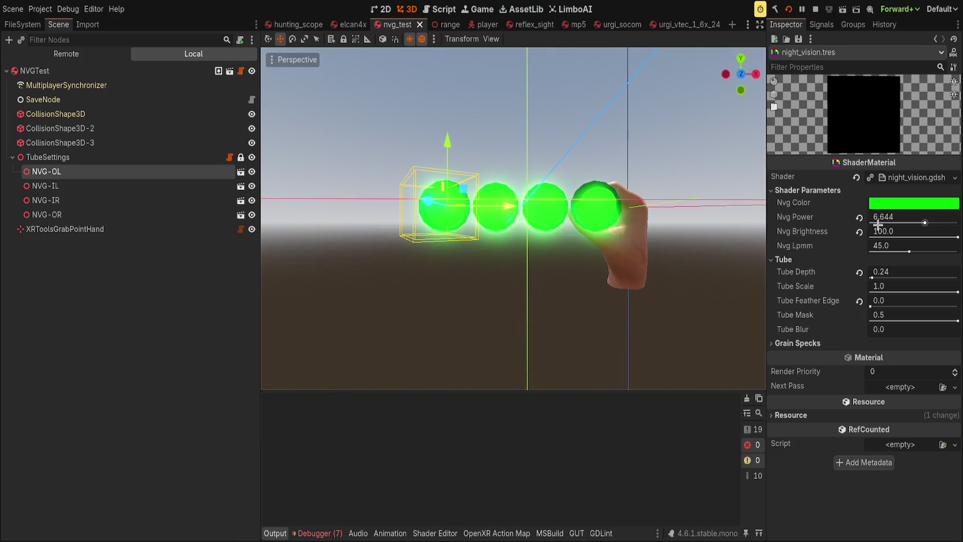
Reset Nvg Power and Nvg Brightness to their defaults and orbit around the tubes.
click(858, 218)
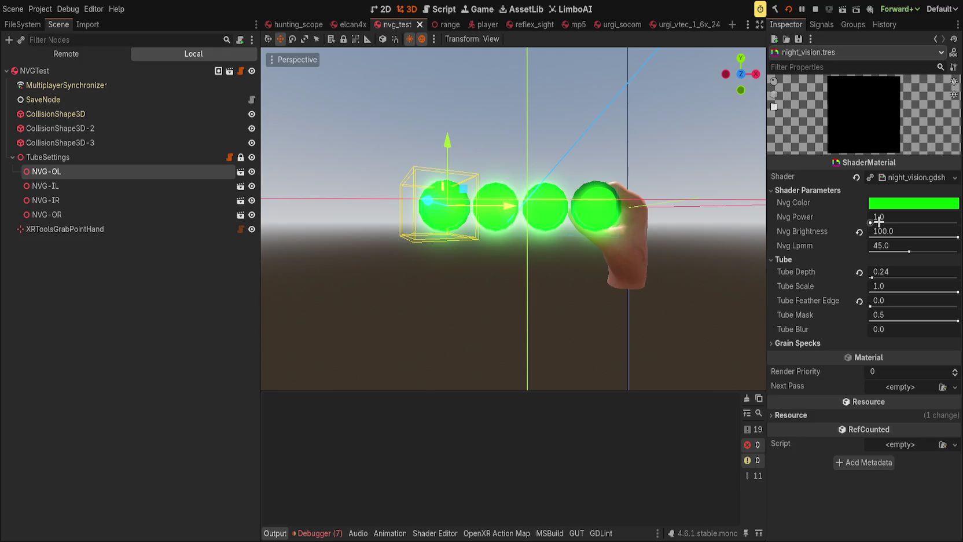
click(862, 232)
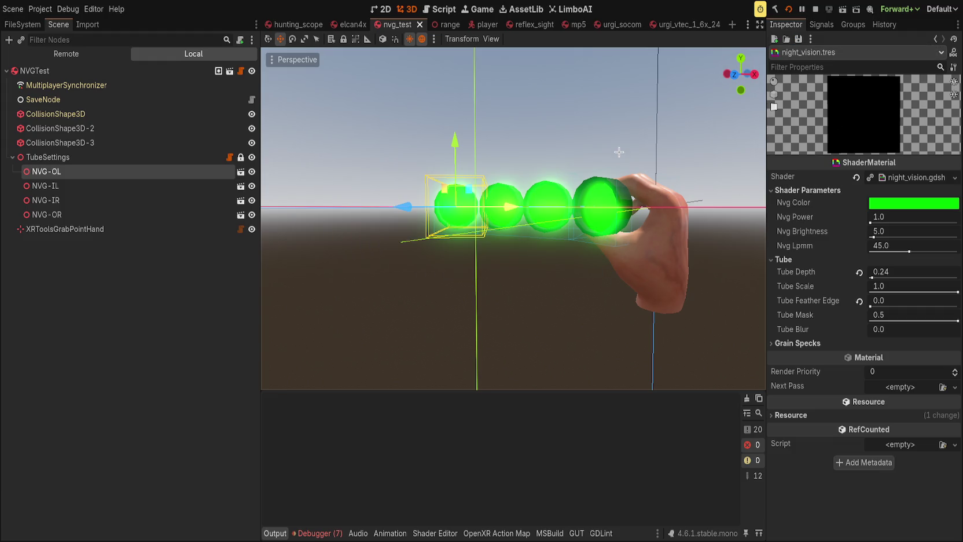
drag(587, 241, 724, 265)
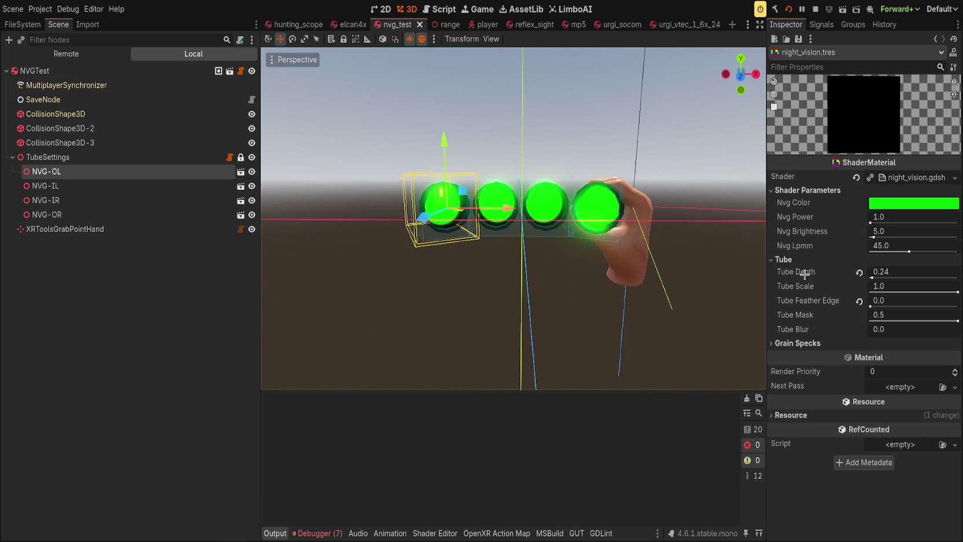
mouse_move(644, 218)
mouse_down()
mouse_move(661, 237)
mouse_move(612, 253)
mouse_move(615, 210)
mouse_up()
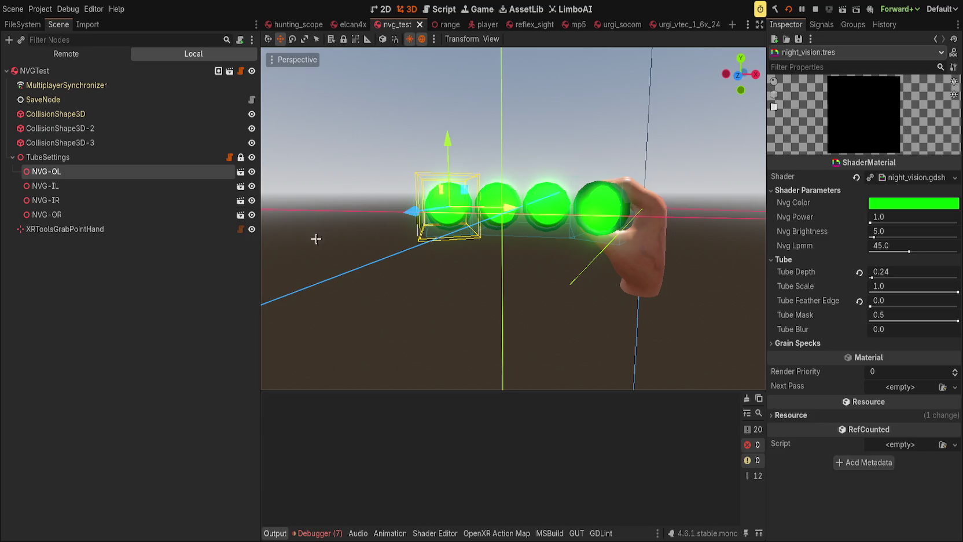
Set Nvg Brightness to 100 and Nvg Power to 2.0, then run the project.
drag(874, 236, 907, 238)
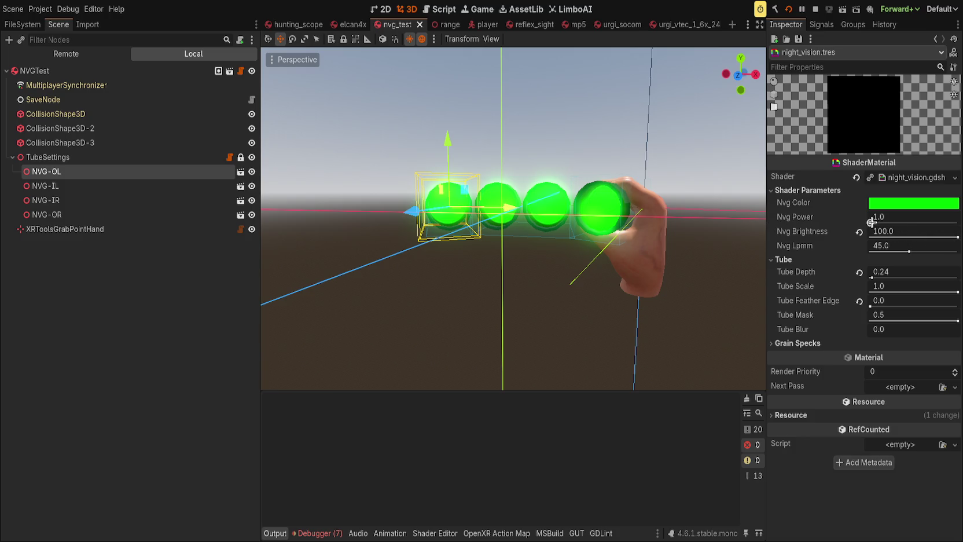
drag(894, 219, 855, 163)
click(790, 8)
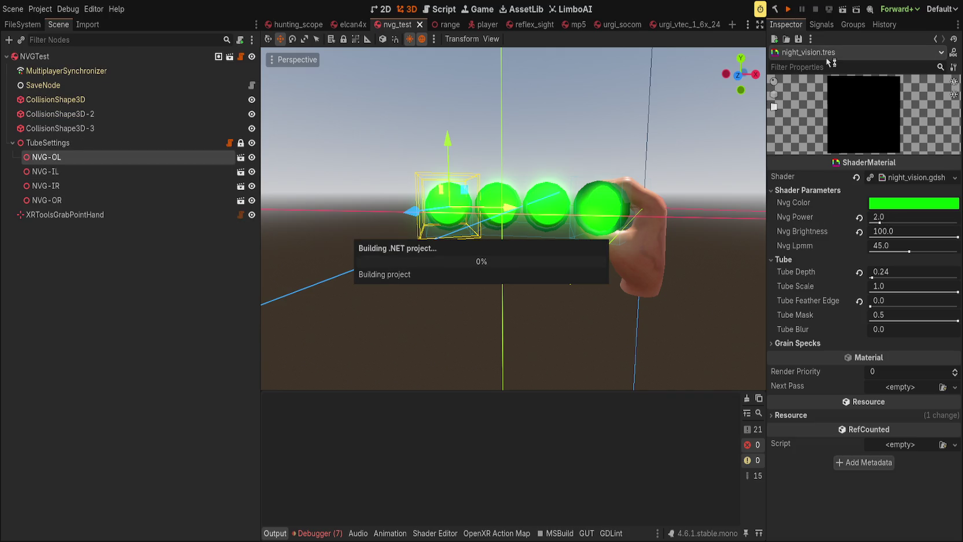
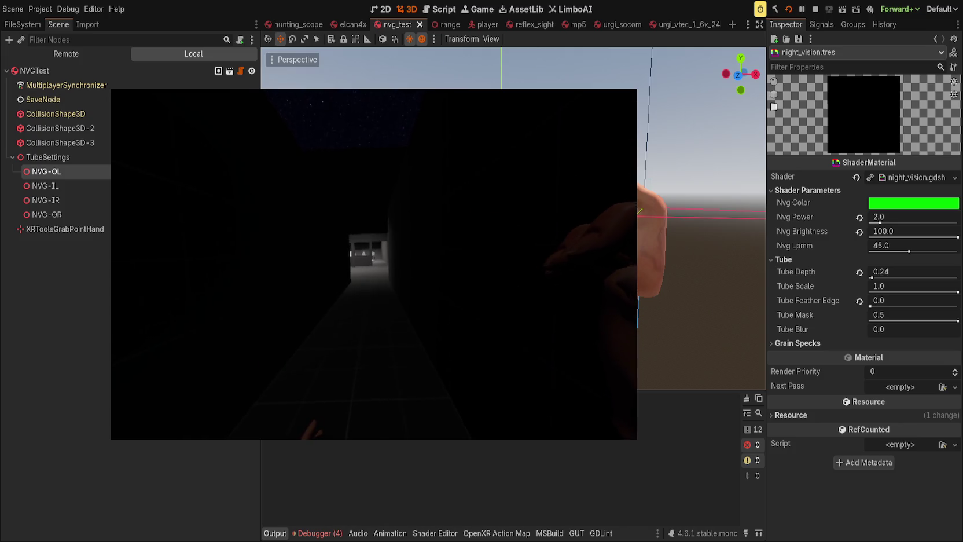
Open the nvg_basic scene, frame Body_EyePiece from the front, and inspect its surface material.
click(204, 406)
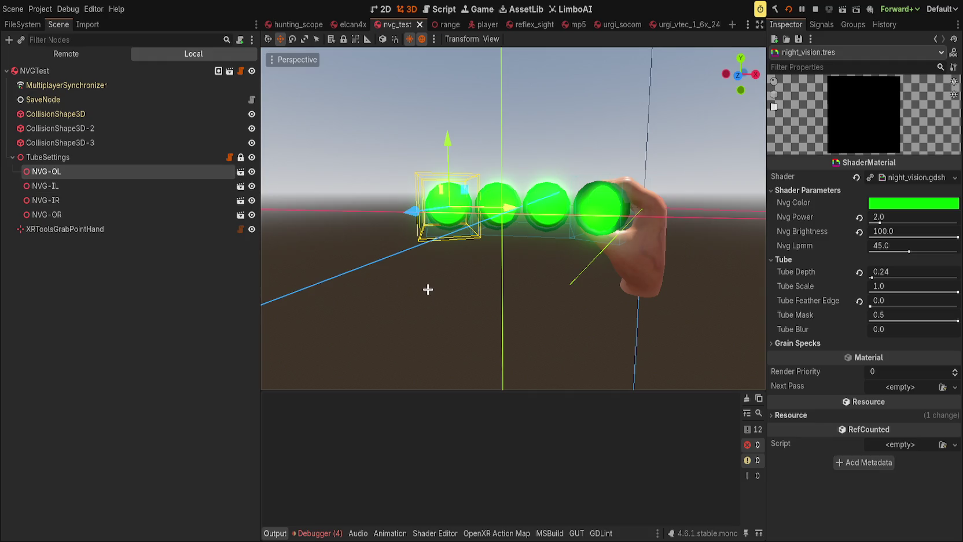
key(ctrl+shift+t)
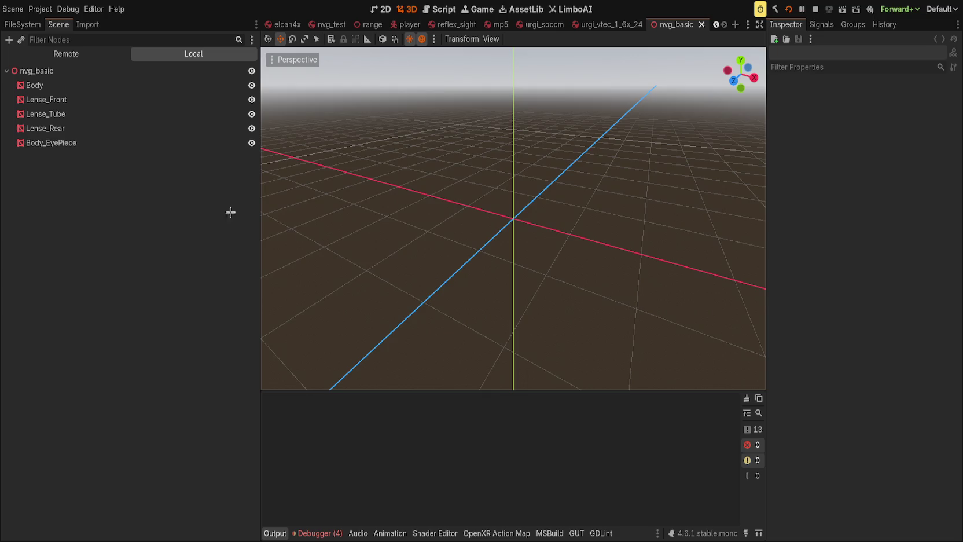
click(148, 142)
key(f)
scroll(469, 361, up, 5)
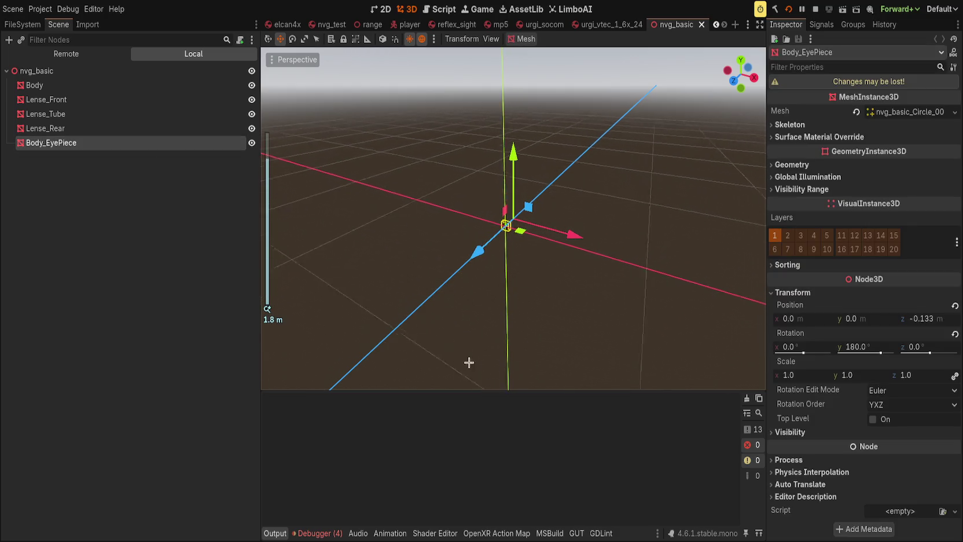
scroll(454, 354, up, 3)
key(KP_1)
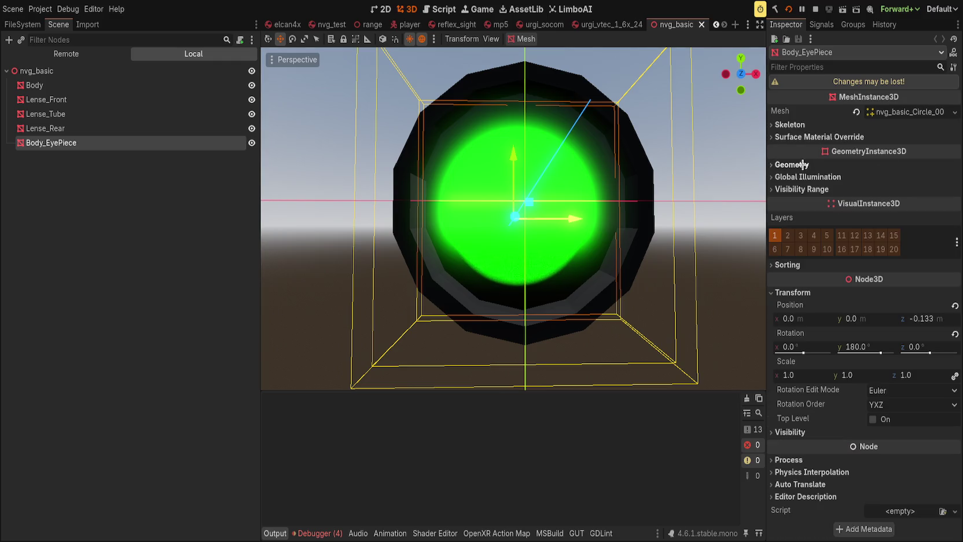
click(890, 113)
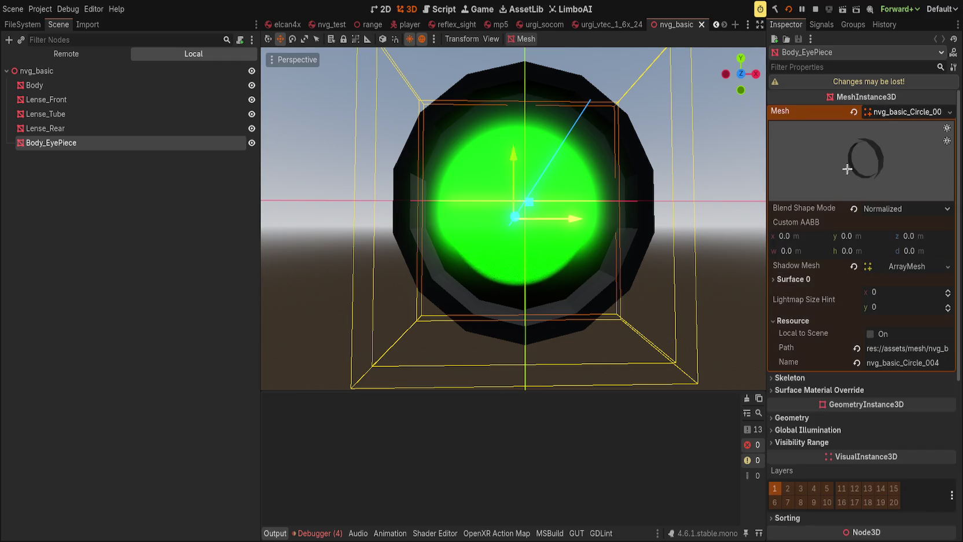
click(792, 279)
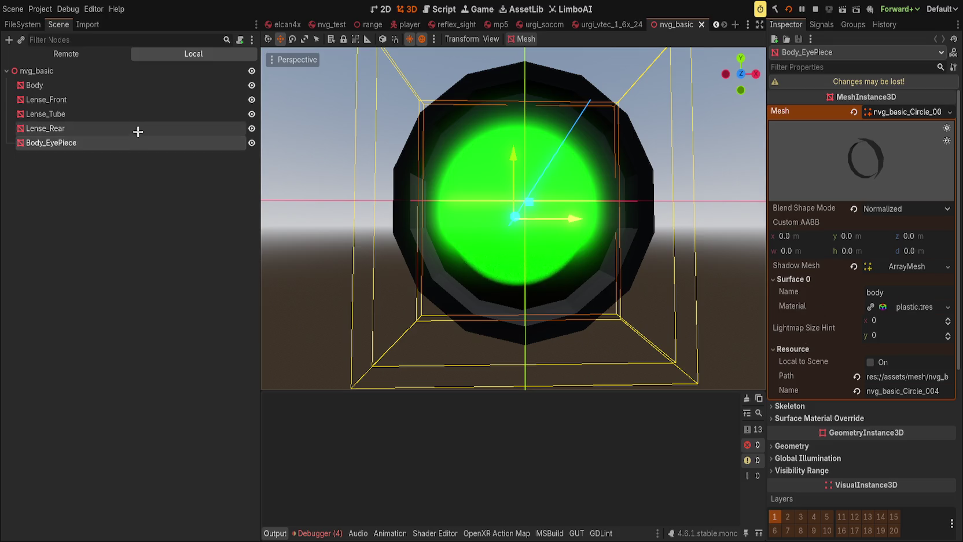
Select Lense_Tube and open its Surface 0 material with night_vision.gdshader.
click(136, 115)
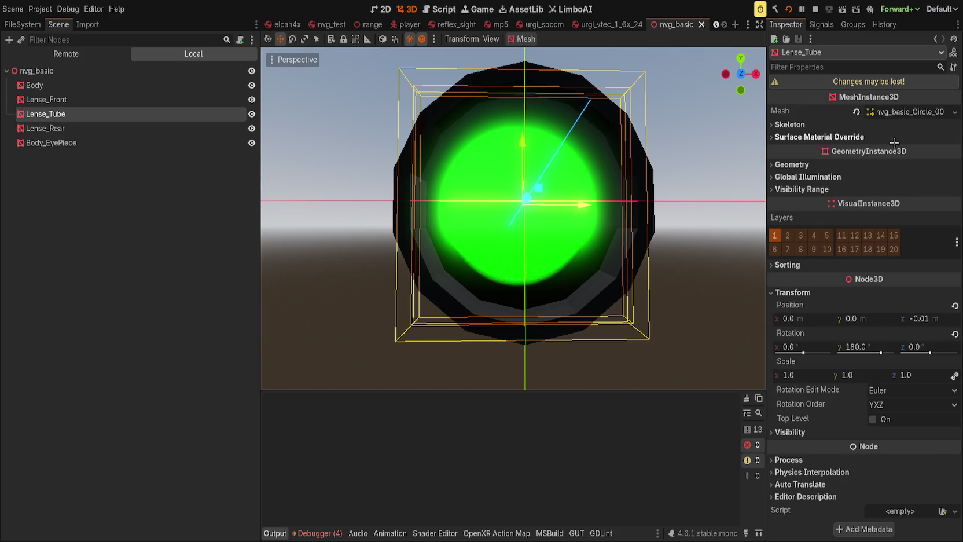
click(908, 114)
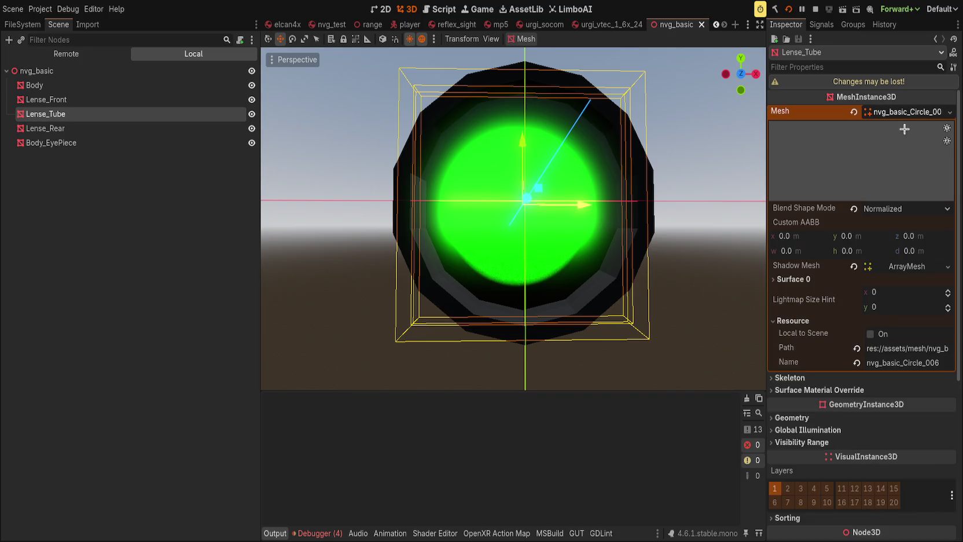
click(799, 279)
click(900, 313)
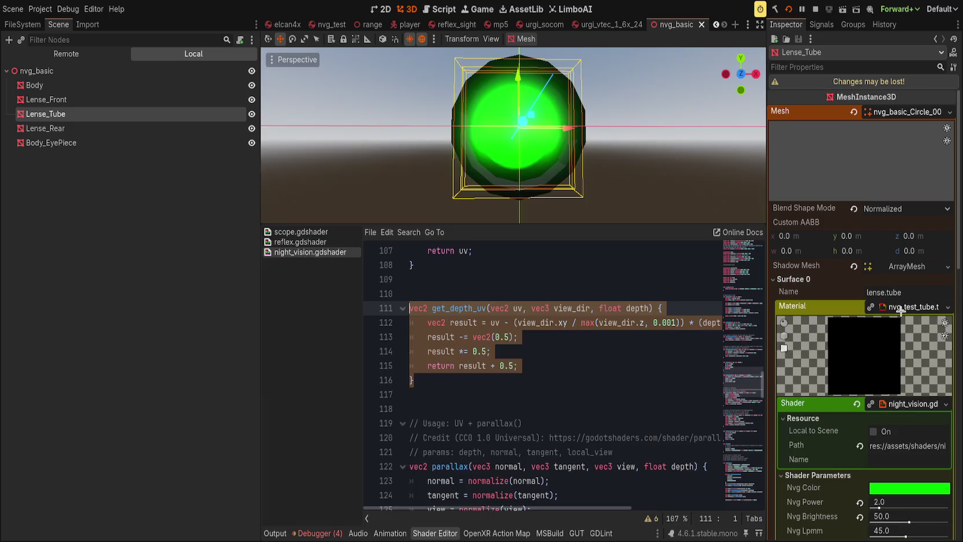
Drag Lense_Tube's Nvg Power and Nvg Brightness sliders down to 1.0.
scroll(831, 331, down, 3)
mouse_move(909, 352)
mouse_down()
mouse_move(880, 351)
mouse_move(949, 353)
mouse_up()
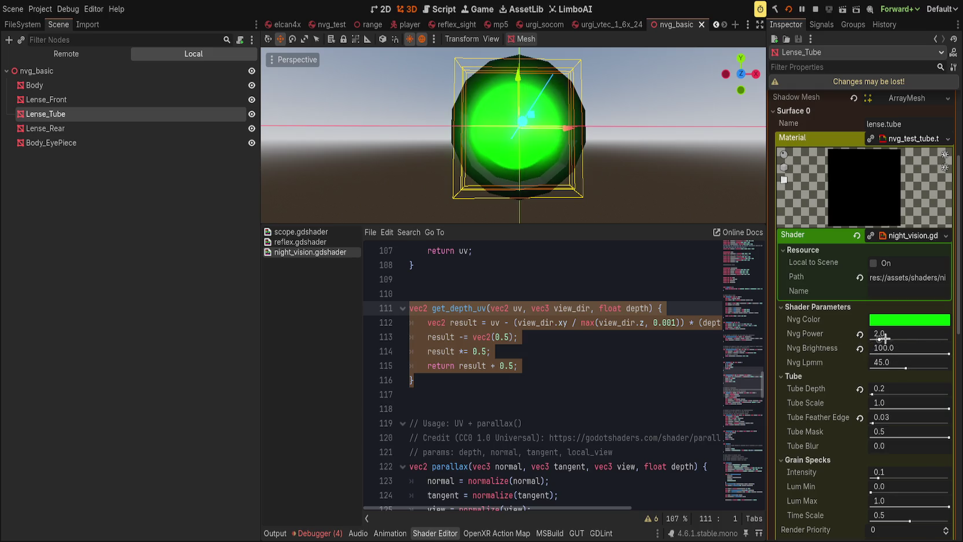
mouse_move(884, 337)
mouse_down()
mouse_move(925, 338)
mouse_move(870, 335)
mouse_move(958, 338)
mouse_move(861, 333)
mouse_up()
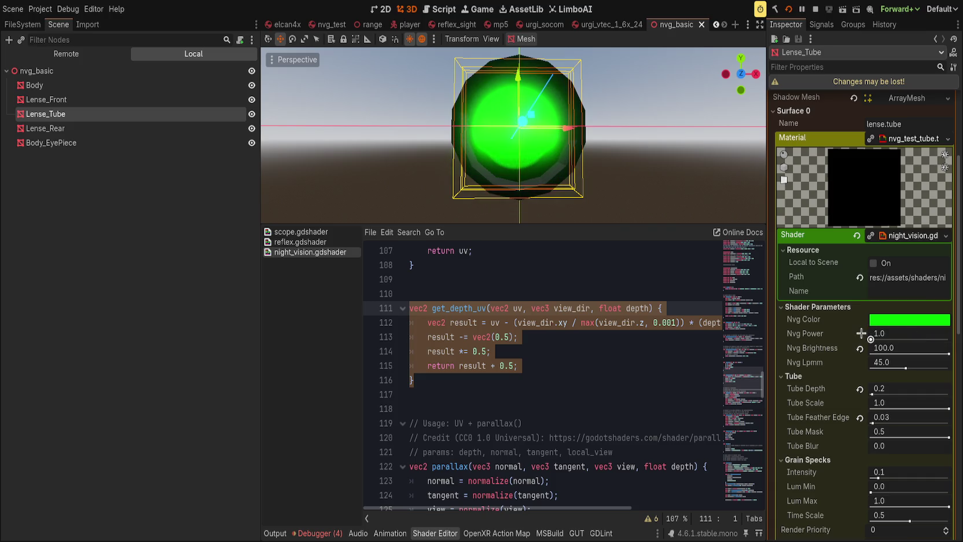
drag(946, 351, 837, 344)
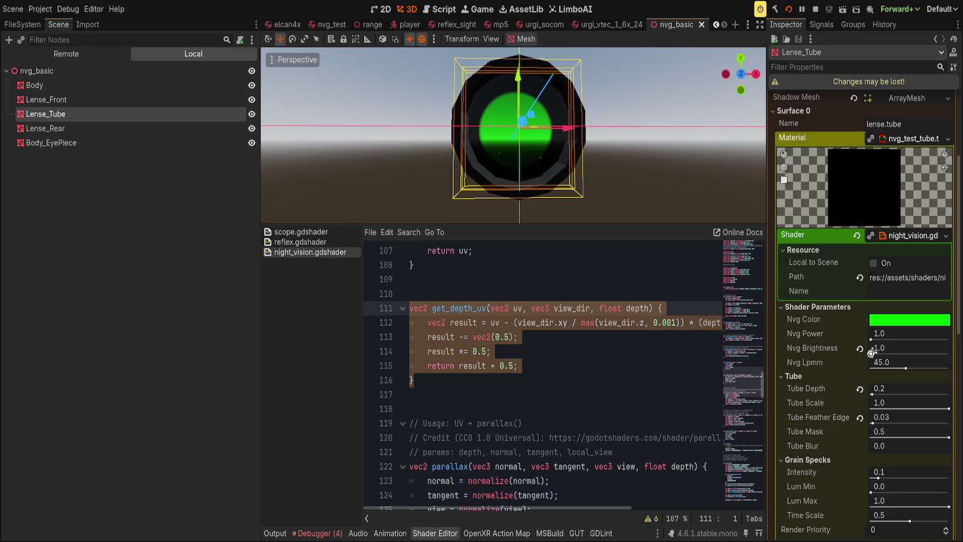
Scroll the shader code down to the fragment output at line 193.
scroll(666, 366, down, 3)
click(666, 366)
scroll(579, 405, down, 20)
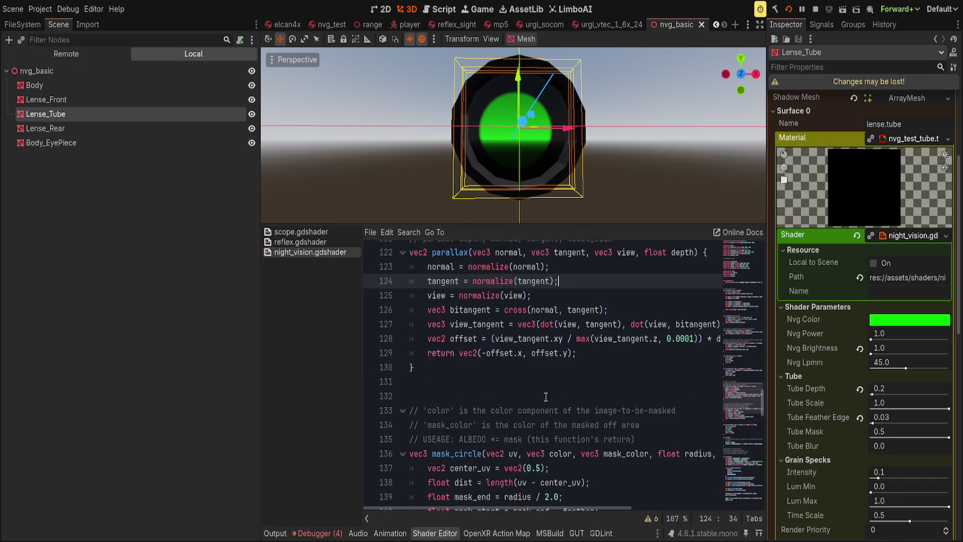
click(608, 422)
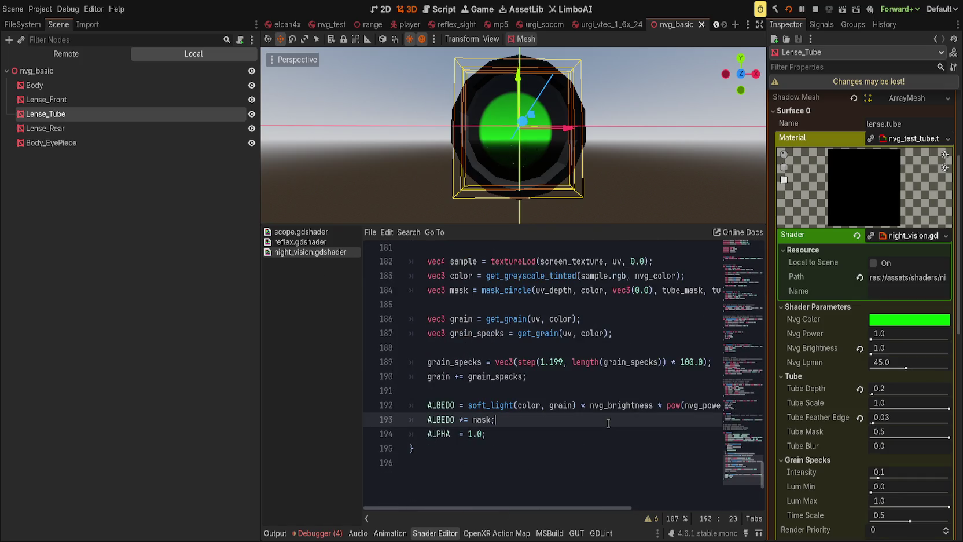
Change the two ALBEDO output lines 192 and 193 to EMISSION.
key(Up)
key(Home)
key(ctrl+Delete)
text(EMISSION)
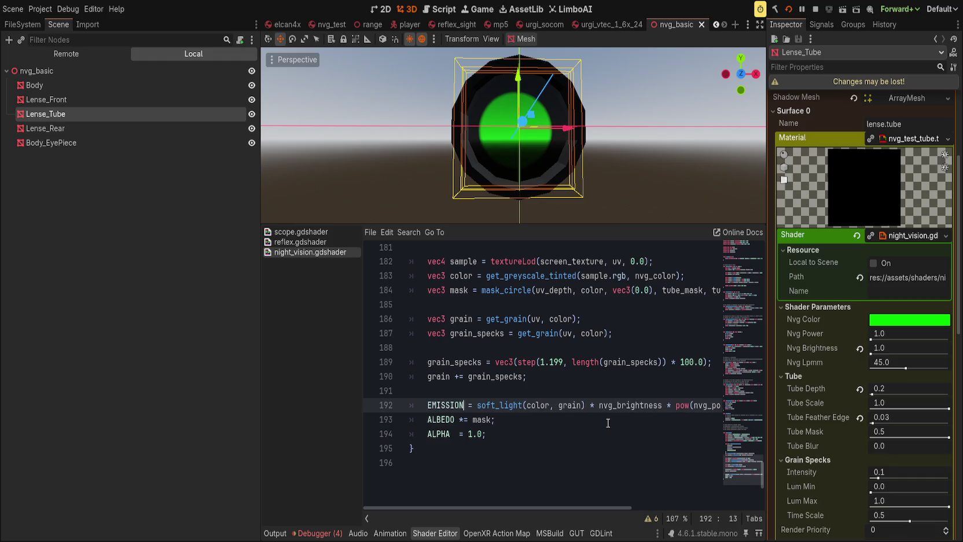
key(Down)
key(Left)
key(ctrl+BackSpace)
text(EMISSION)
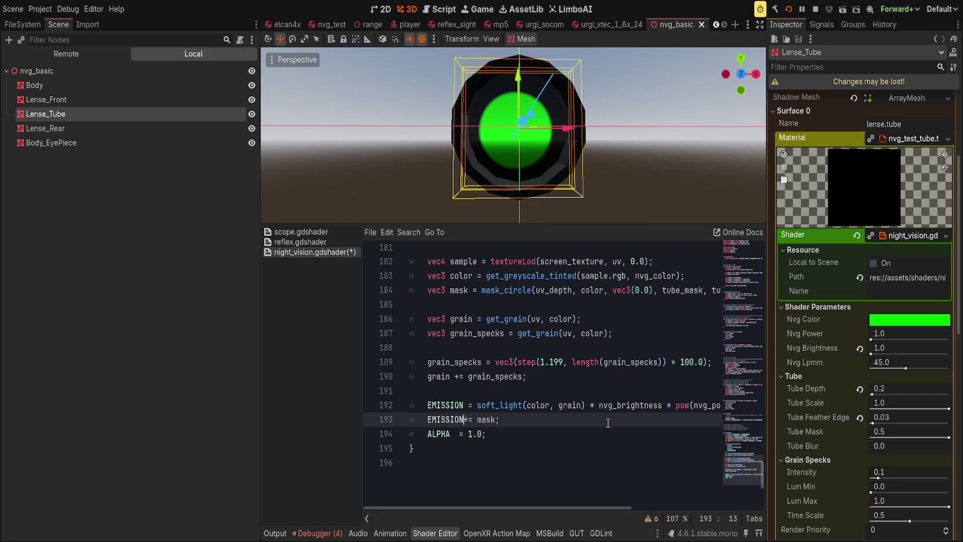
key(Up)
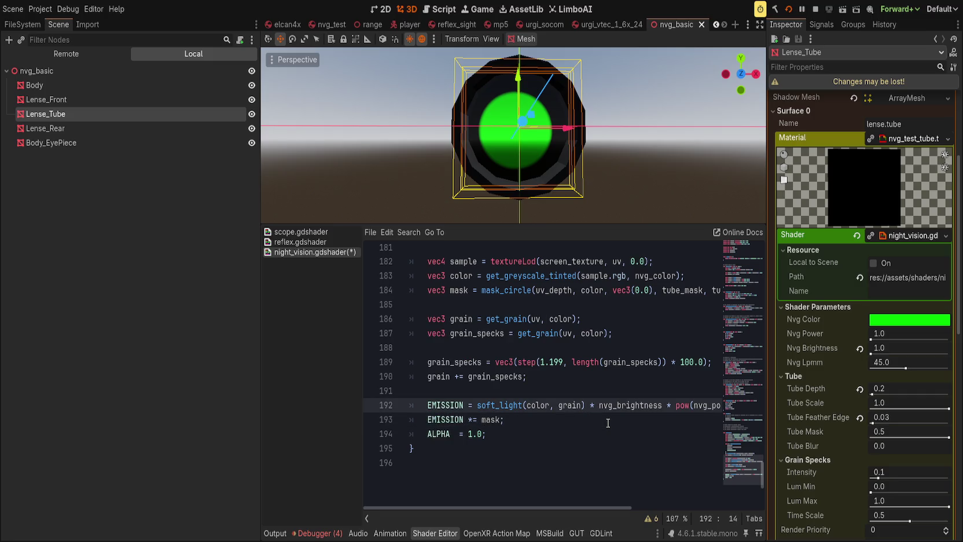
Insert an 'ALBEDO = vec3(0.0)' line above the EMISSION lines.
key(ctrl+shift+Return)
text(ALBEDO )
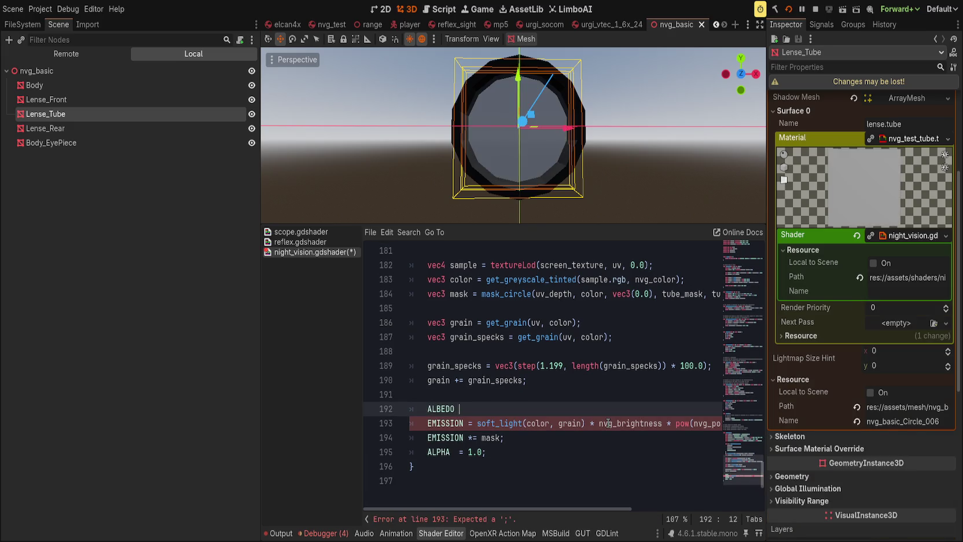
text(= vec30.)
key(BackSpace)
key(BackSpace)
key(BackSpace)
text((0.0)
Delete the render_mode unshaded line at the top of the shader.
drag(739, 468, 740, 273)
scroll(739, 273, up, 7)
double_click(477, 267)
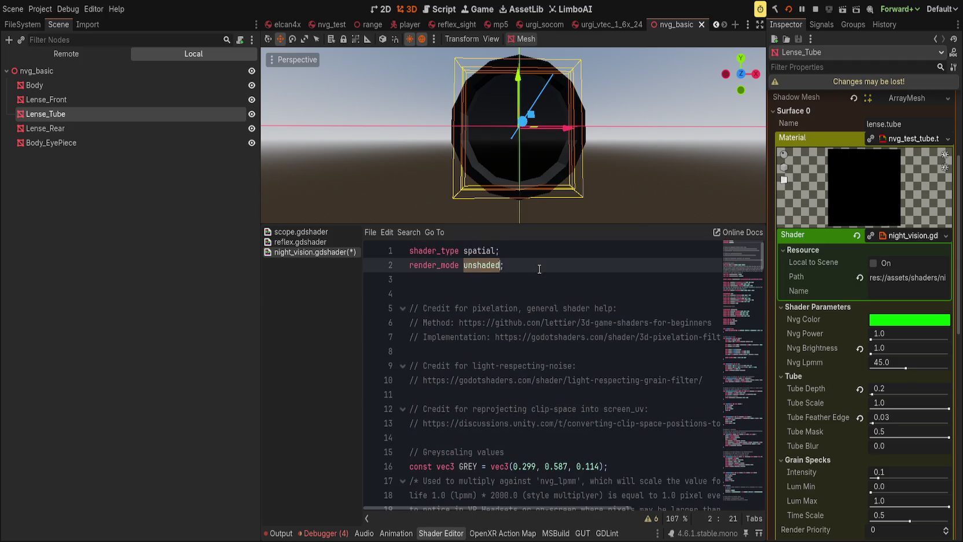
key(ctrl+shift+k)
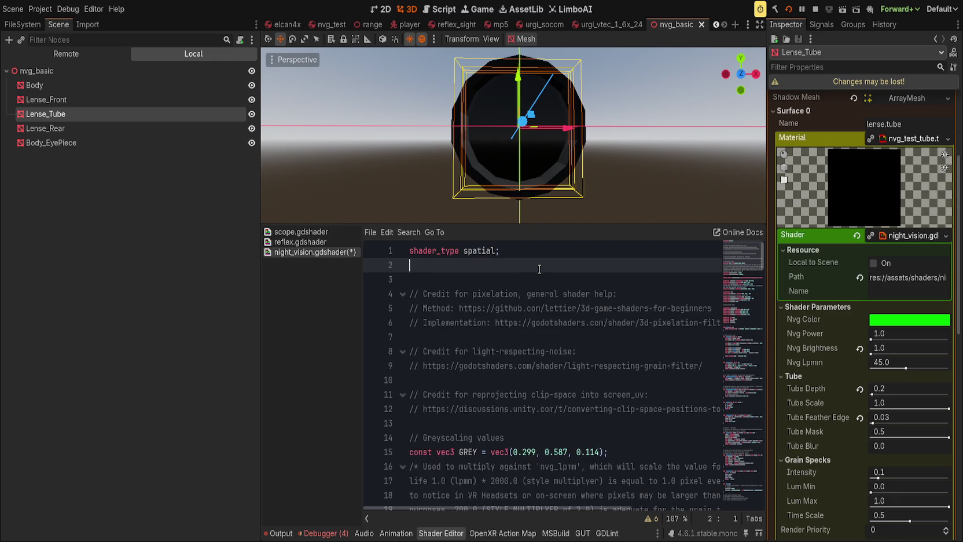
Add an empty 'void light(){}' function at the end of the shader and save.
key(ctrl+End)
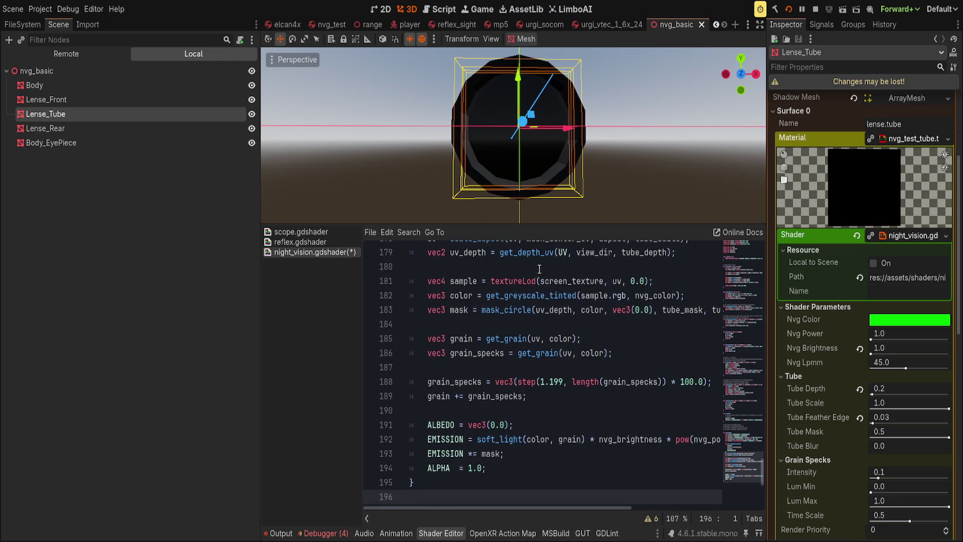
scroll(523, 406, down, 2)
key(Return)
text(void )
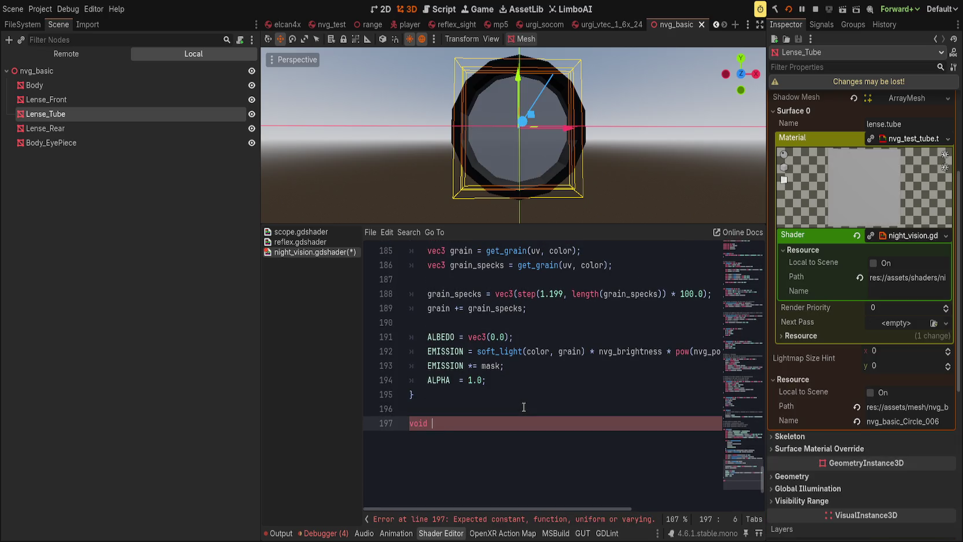
text(light(){})
click(441, 422)
scroll(516, 419, up, 5)
key(ctrl+s)
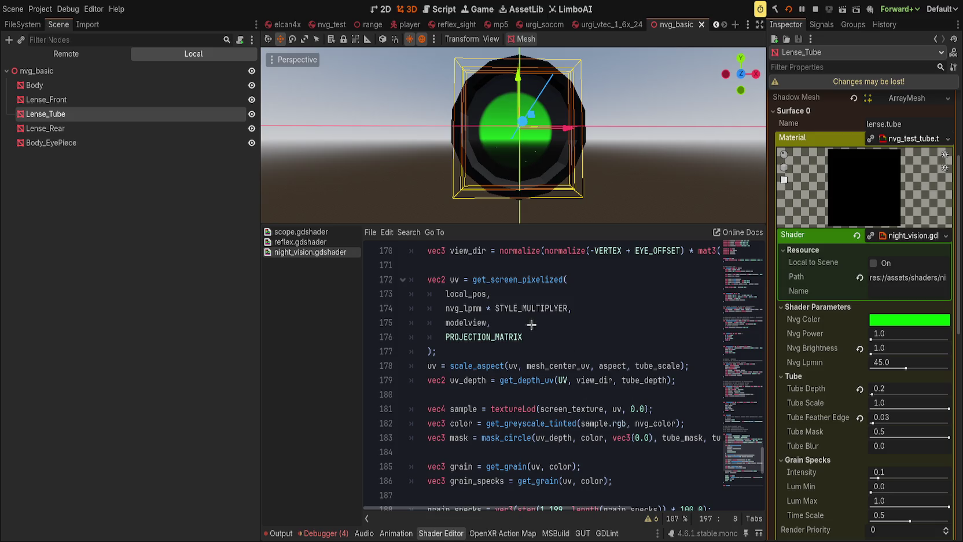
Raise Lense_Tube's Nvg Brightness back up from 1.0 in the Inspector.
click(561, 334)
scroll(602, 378, down, 2)
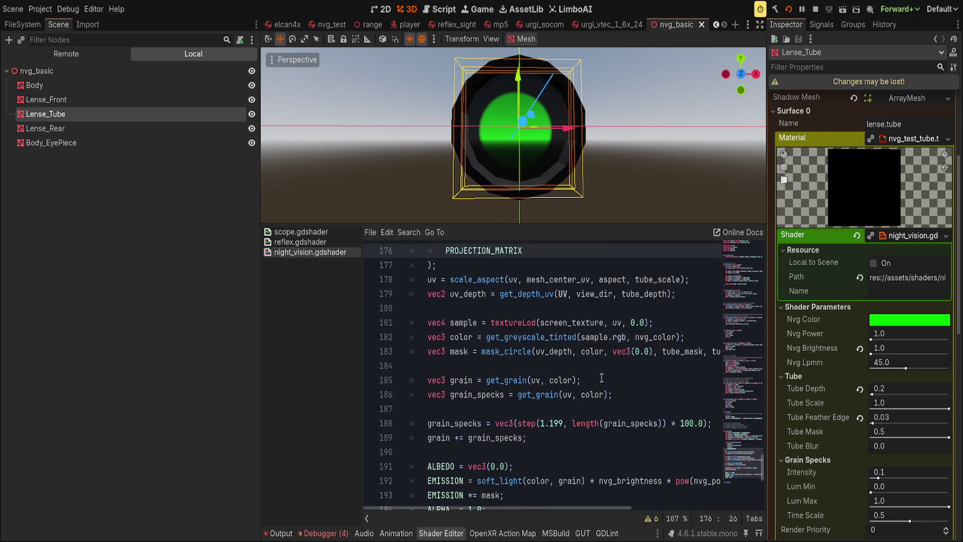
scroll(700, 374, down, 3)
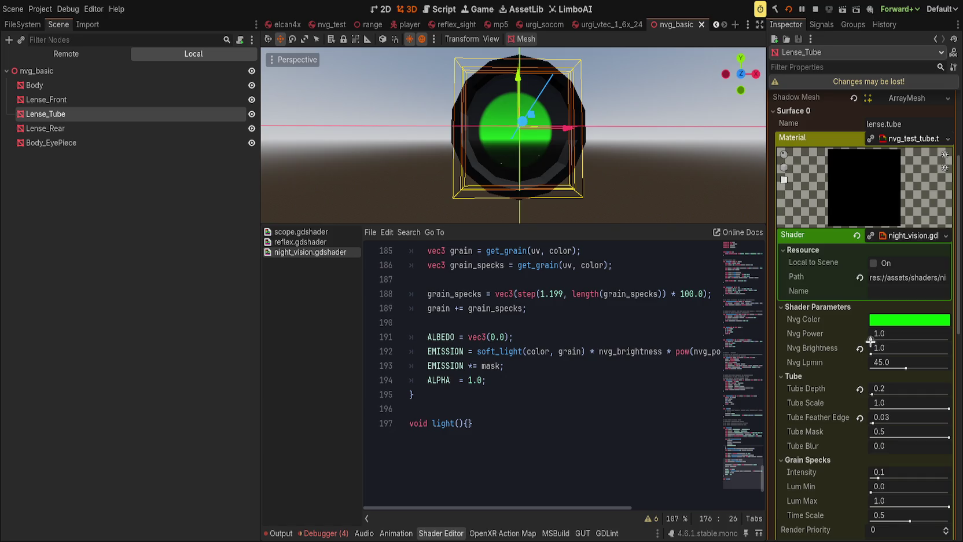
drag(869, 348, 948, 353)
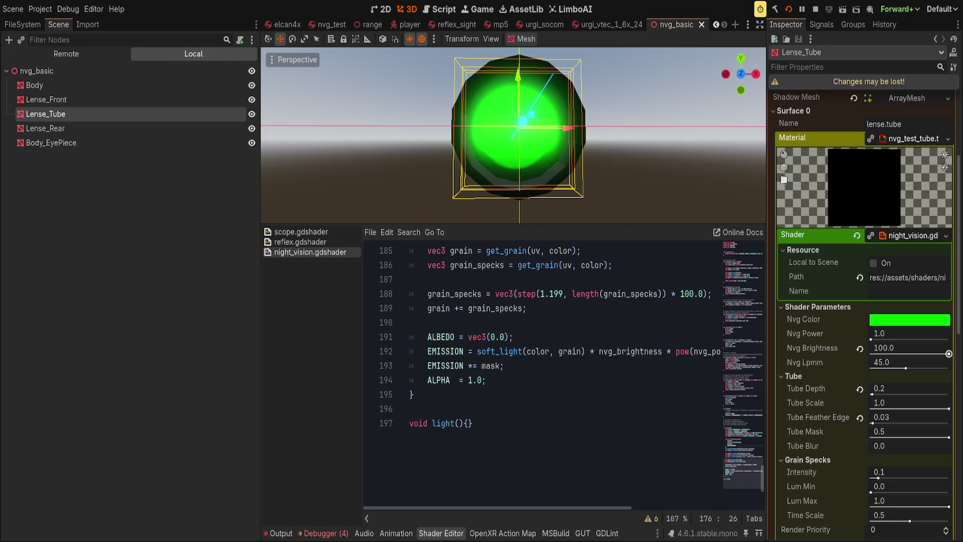
Step Nvg Power through 2.0 and 4.0 to 10.0, then save the scene.
click(912, 335)
text(2)
key(Return)
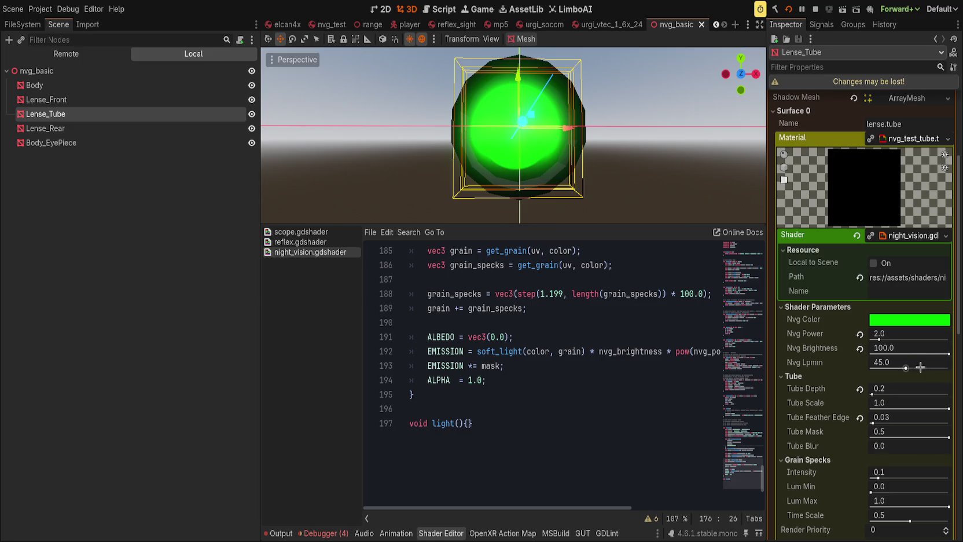
click(883, 335)
text(4)
key(Return)
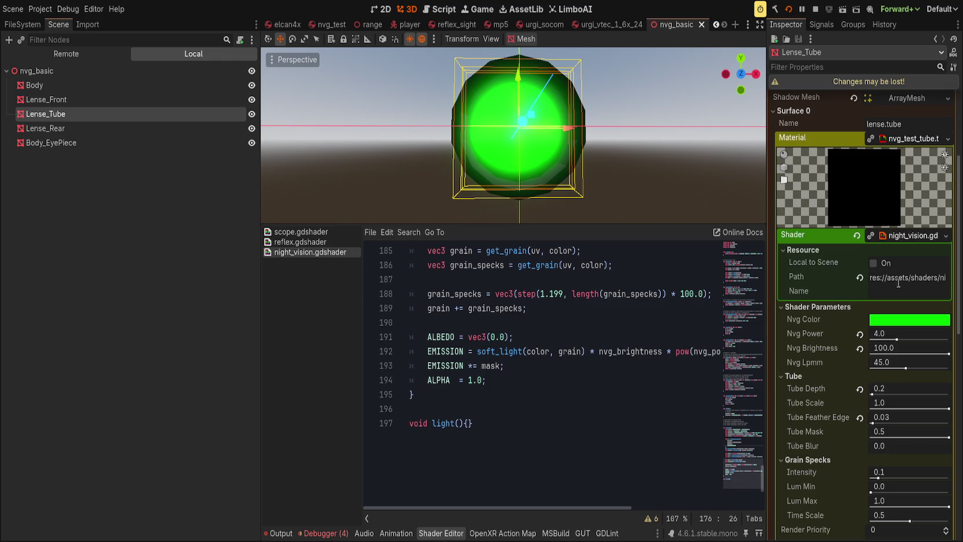
click(911, 337)
text(7)
text(10)
key(Return)
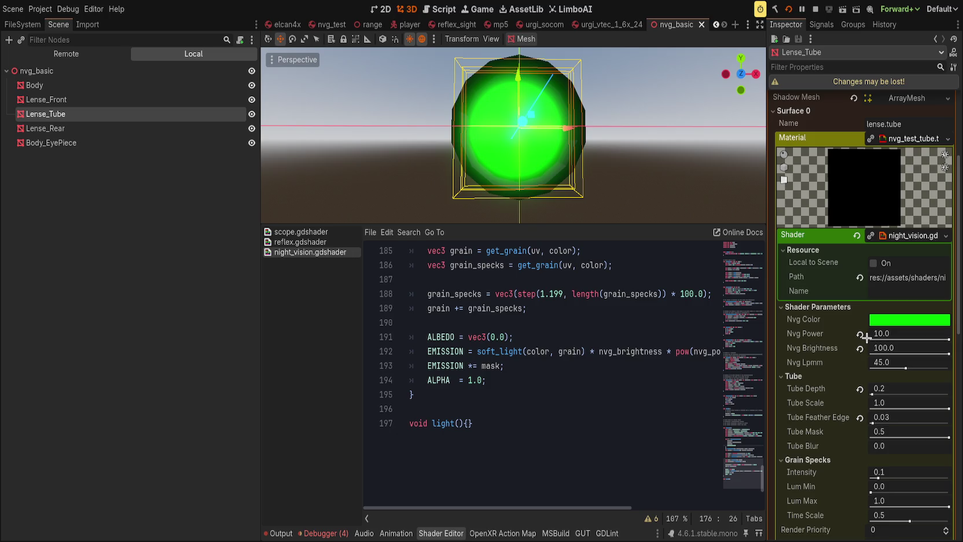
key(ctrl+s)
Try a lower Nvg Lpmm value, then revert it to its default 45.0.
mouse_move(904, 366)
mouse_down()
mouse_move(932, 366)
mouse_move(871, 367)
mouse_up()
click(858, 362)
click(526, 425)
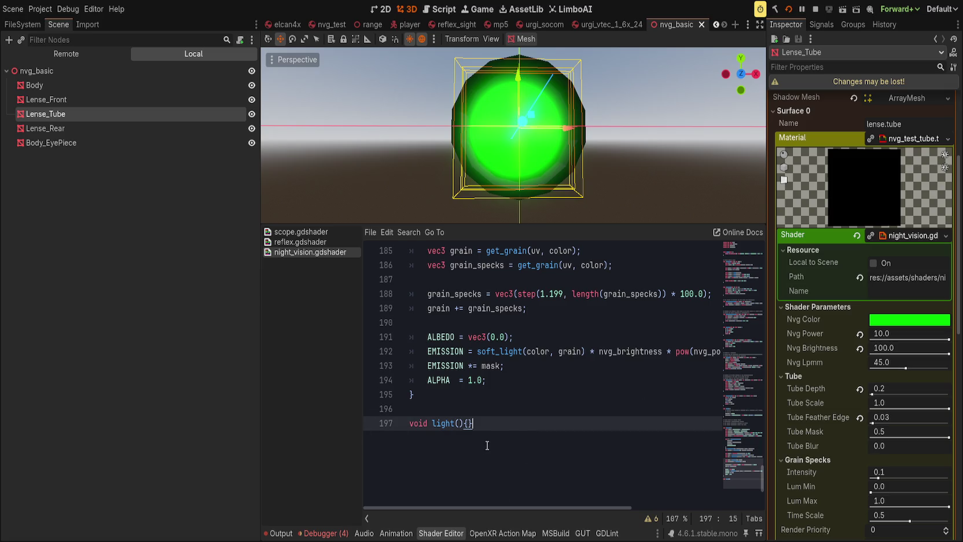
scroll(525, 342, up, 1)
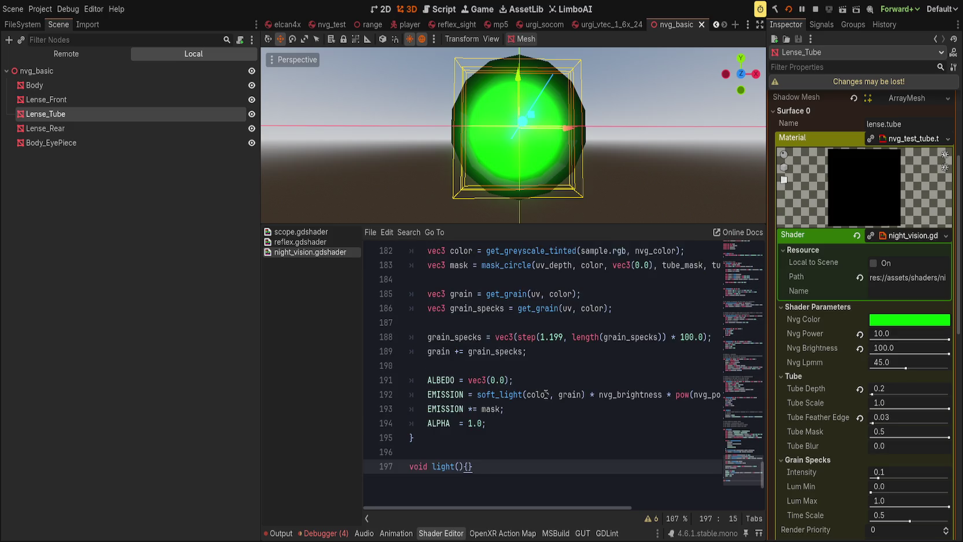
click(553, 375)
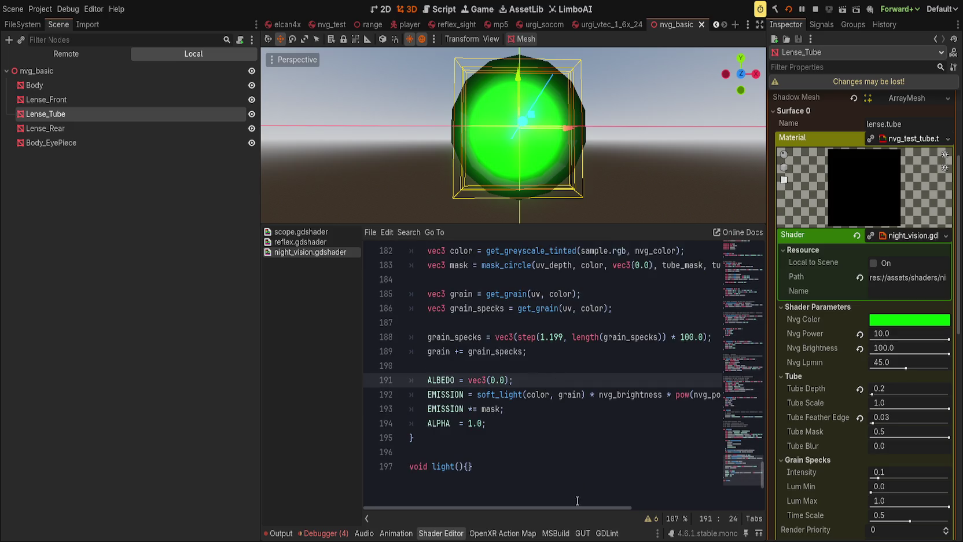
scroll(577, 500, right, 2)
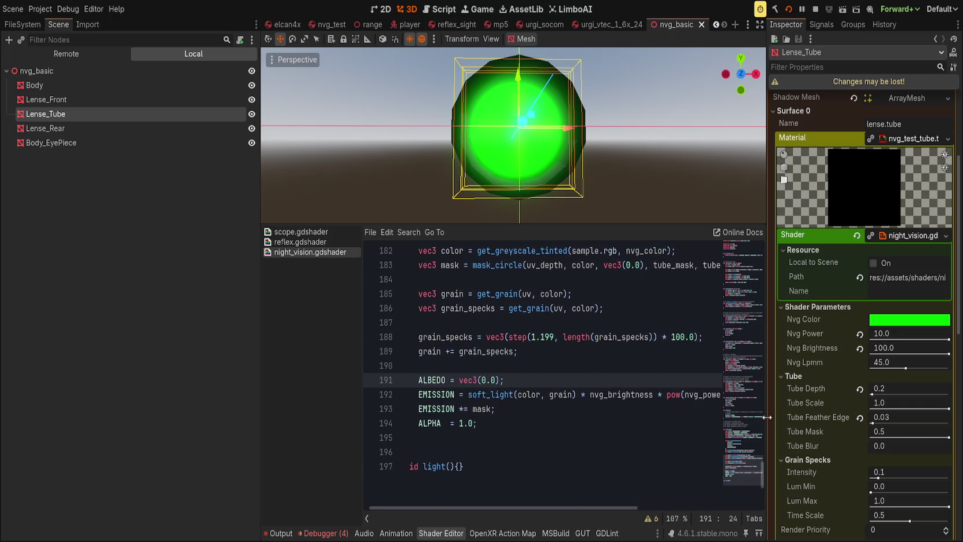
Widen the code area and scroll up to inspect the soft_light function's branches.
drag(765, 417, 865, 416)
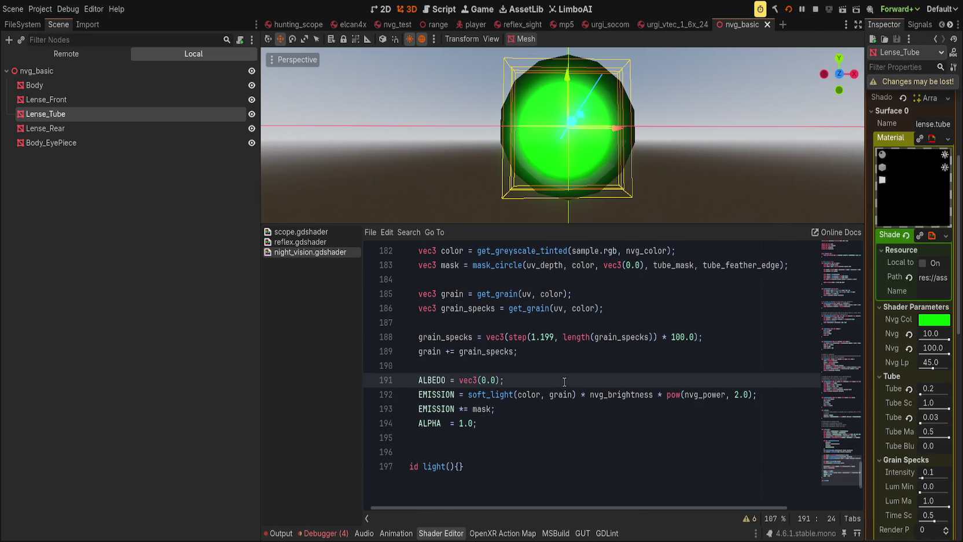
scroll(622, 410, up, 7)
scroll(621, 410, up, 14)
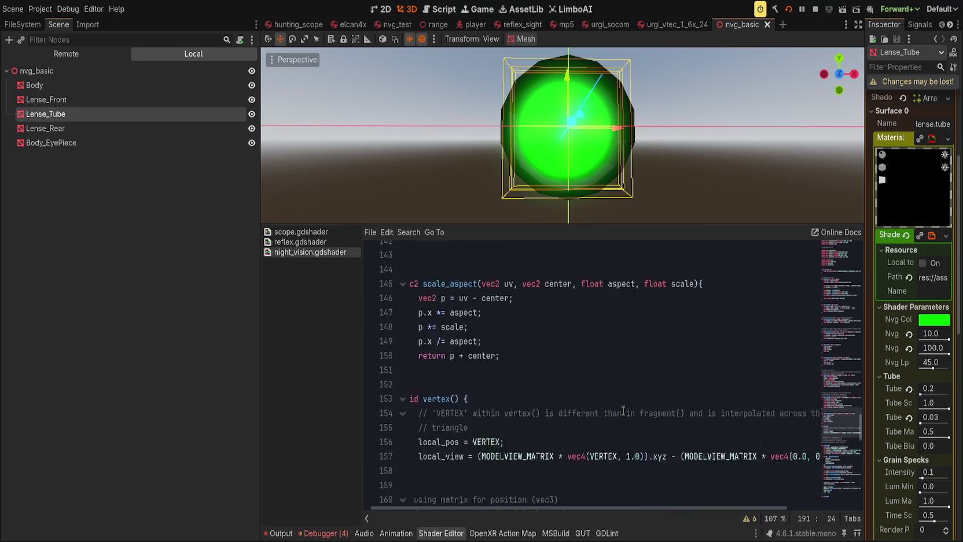
scroll(622, 411, up, 12)
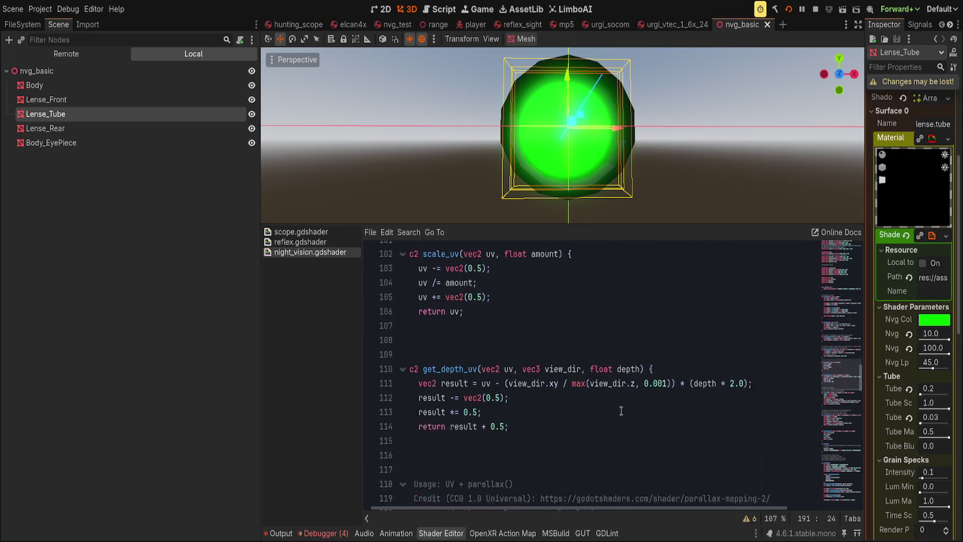
scroll(618, 410, up, 5)
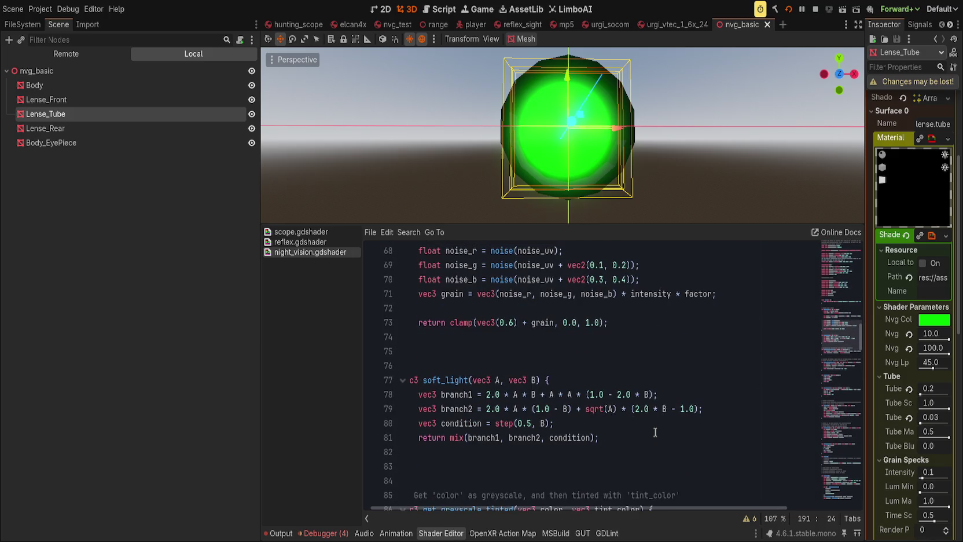
double_click(486, 437)
click(531, 439)
click(567, 442)
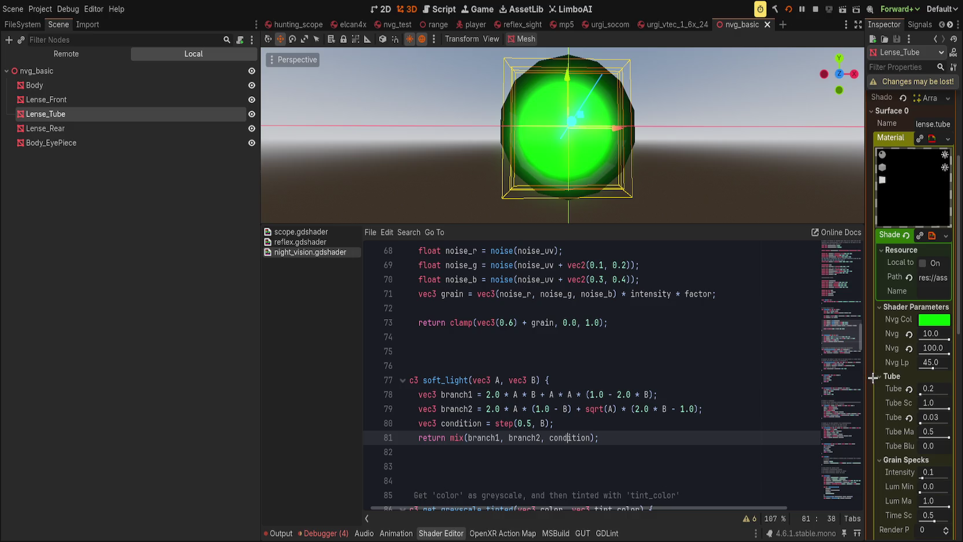
drag(863, 378, 672, 382)
Experiment with Grain Specks sliders, restore Lum Max and Time Scale 0.5, set Intensity 0.0.
scroll(746, 411, down, 5)
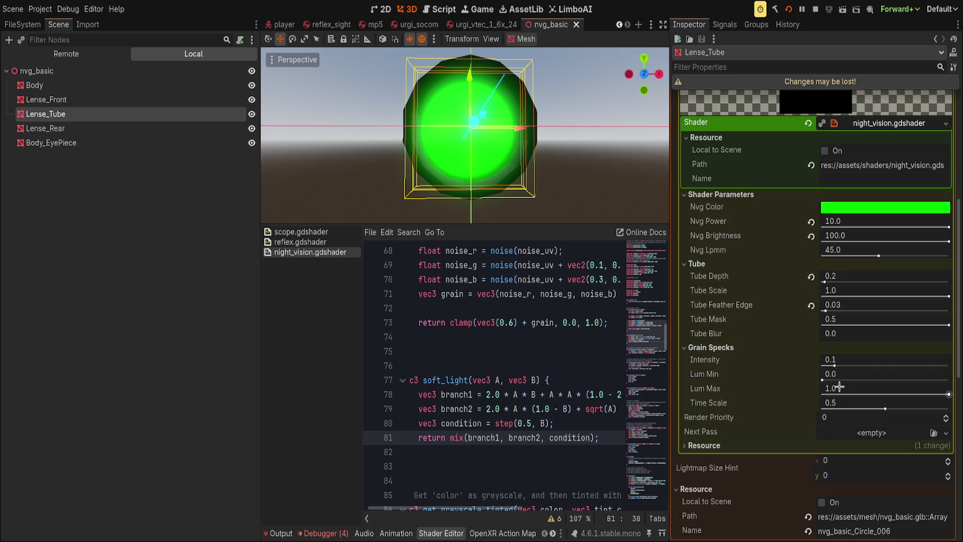
mouse_move(823, 380)
mouse_down()
mouse_move(957, 380)
mouse_move(821, 380)
mouse_up()
mouse_move(948, 394)
mouse_down()
mouse_move(776, 392)
mouse_move(952, 395)
mouse_move(826, 381)
mouse_move(894, 365)
mouse_up()
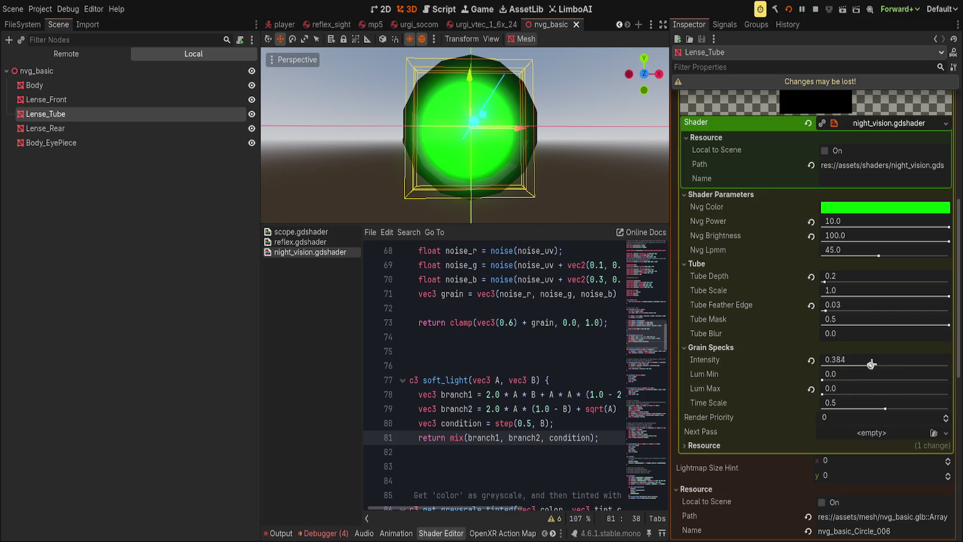
click(823, 394)
drag(823, 393, 948, 395)
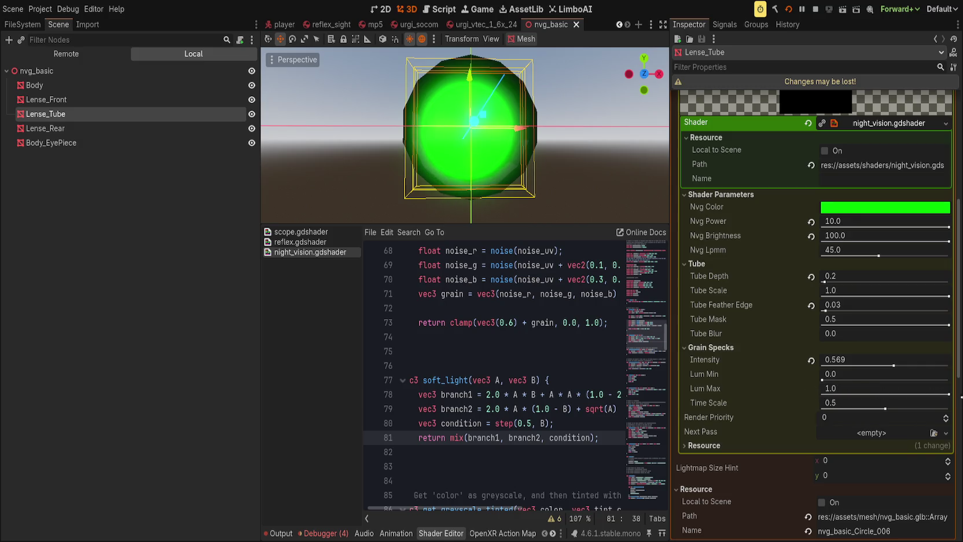
click(810, 359)
drag(883, 407, 949, 407)
click(811, 403)
mouse_move(834, 364)
mouse_down()
mouse_move(886, 365)
mouse_move(821, 365)
mouse_move(941, 365)
mouse_move(821, 365)
mouse_up()
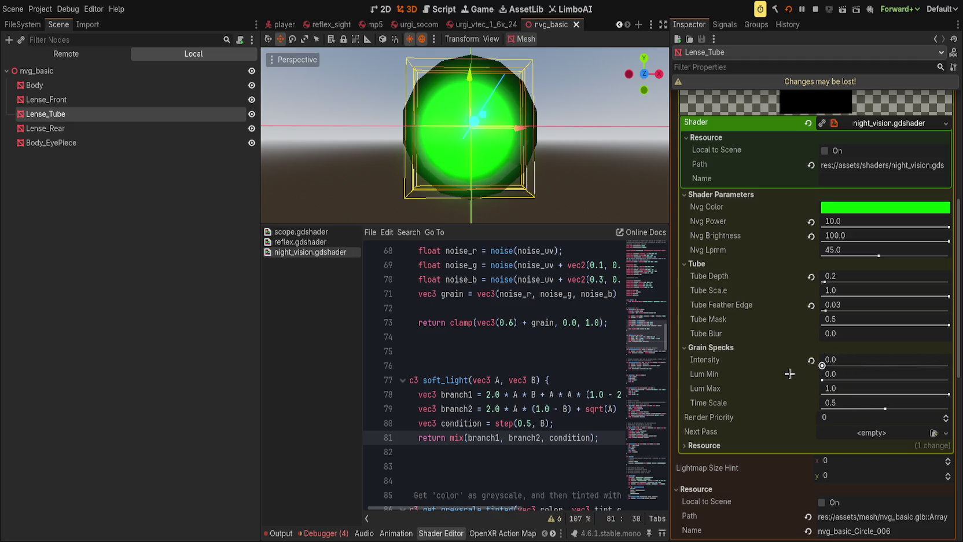
scroll(654, 364, down, 20)
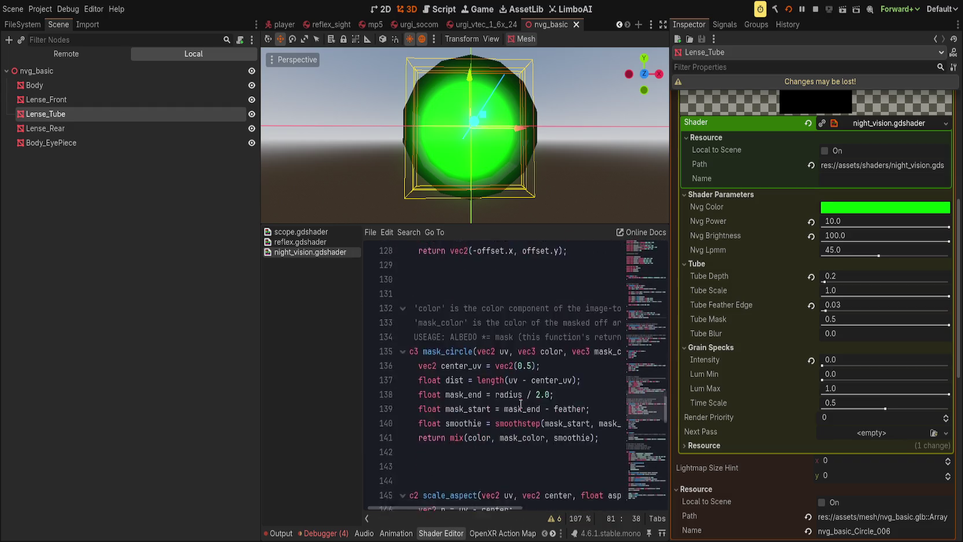
Widen the shader code and select the nvg_brightness * pow(nvg_power, 2.0) factor on EMISSION.
drag(675, 359, 865, 359)
scroll(615, 415, down, 13)
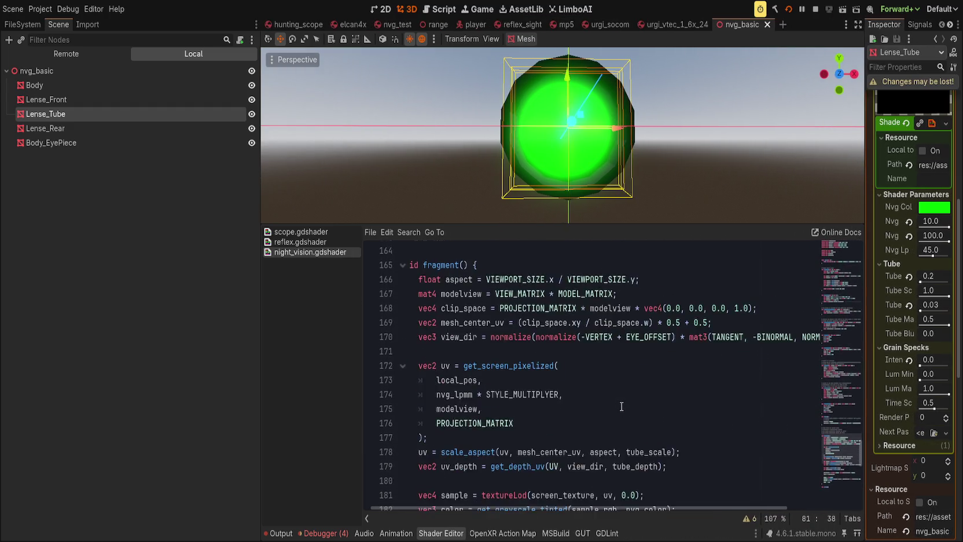
scroll(608, 408, up, 2)
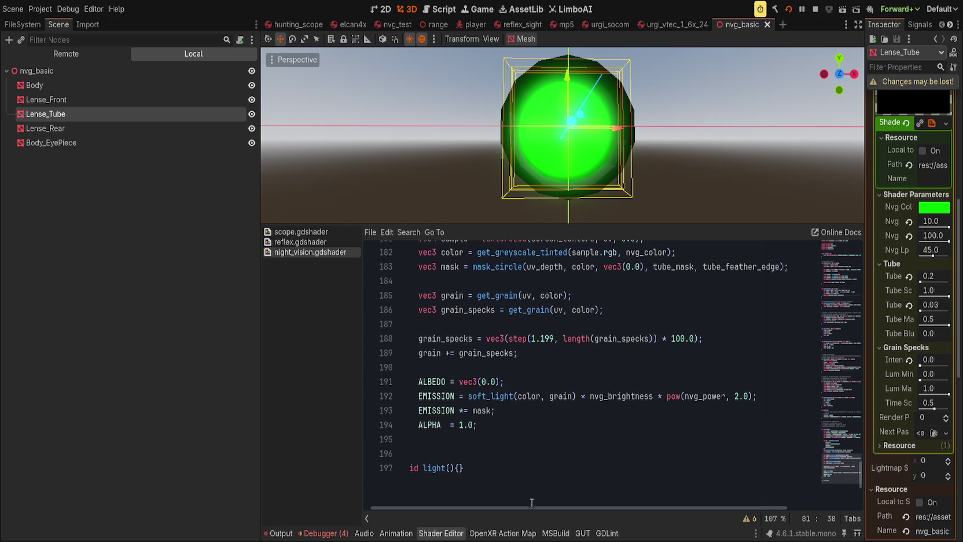
drag(531, 507, 414, 506)
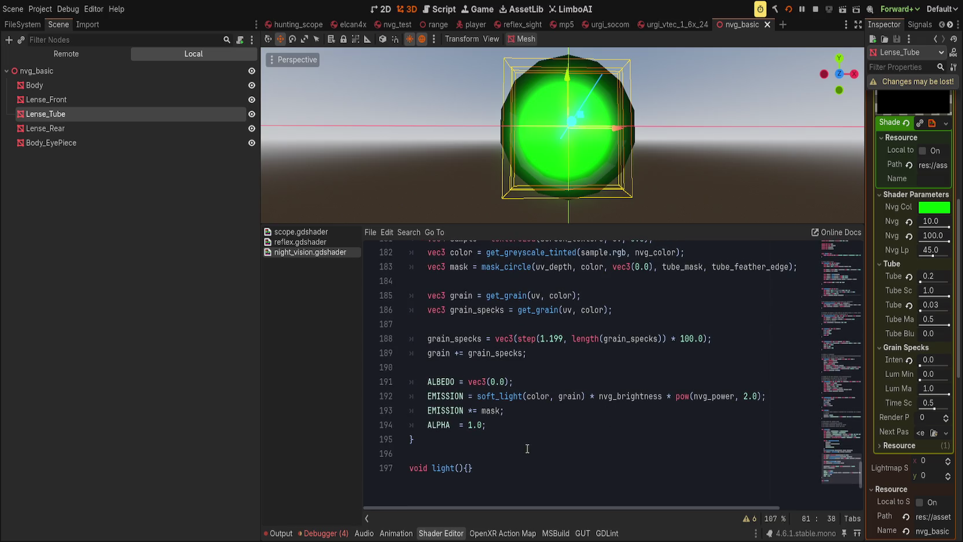
scroll(528, 446, up, 2)
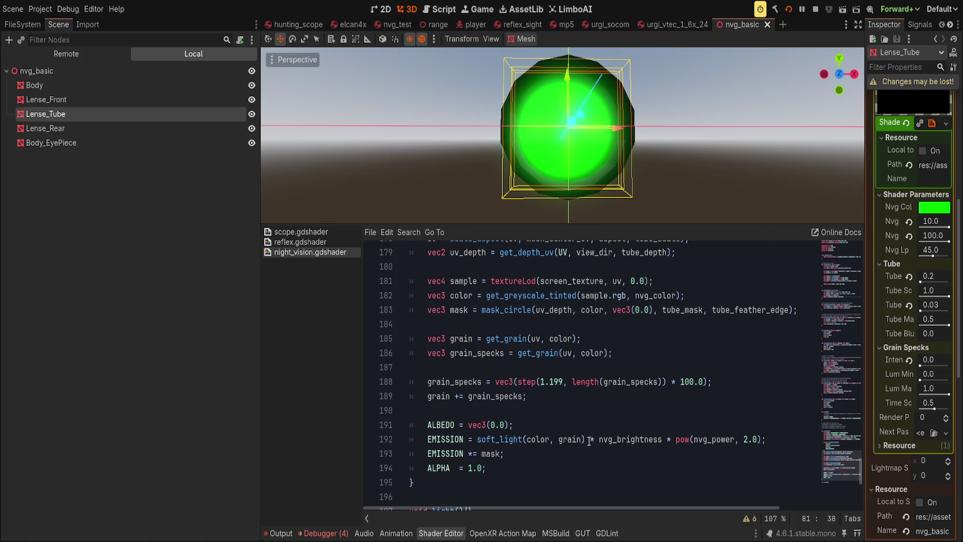
drag(589, 440, 757, 439)
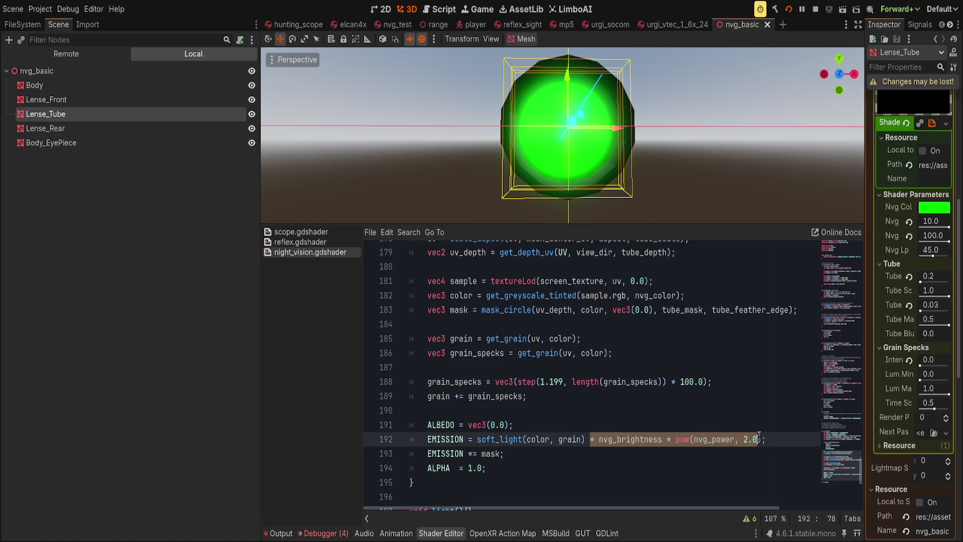
Move the brightness and power factor from EMISSION into a new 'vec3 bright =' line.
key(BackSpace)
click(756, 424)
click(755, 409)
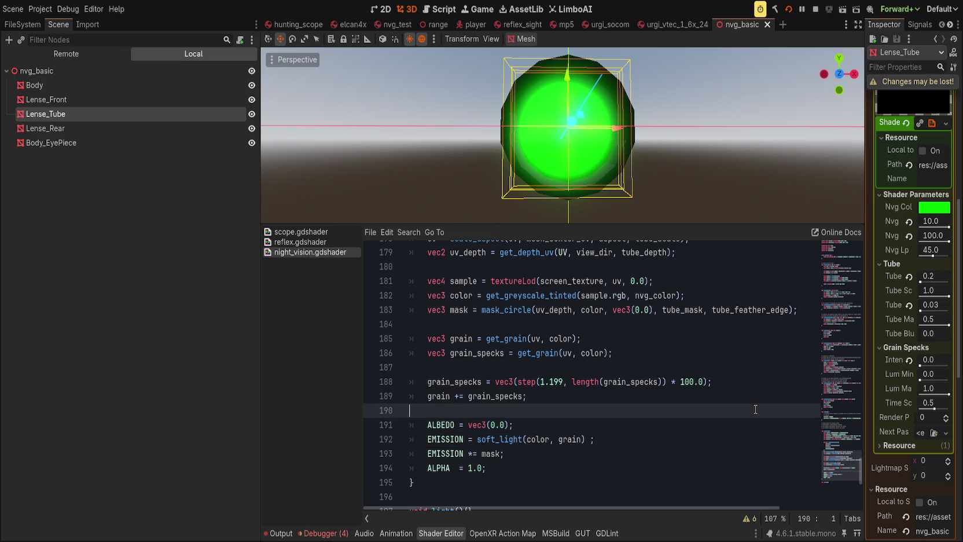
key(Return)
key(Up)
key(Return)
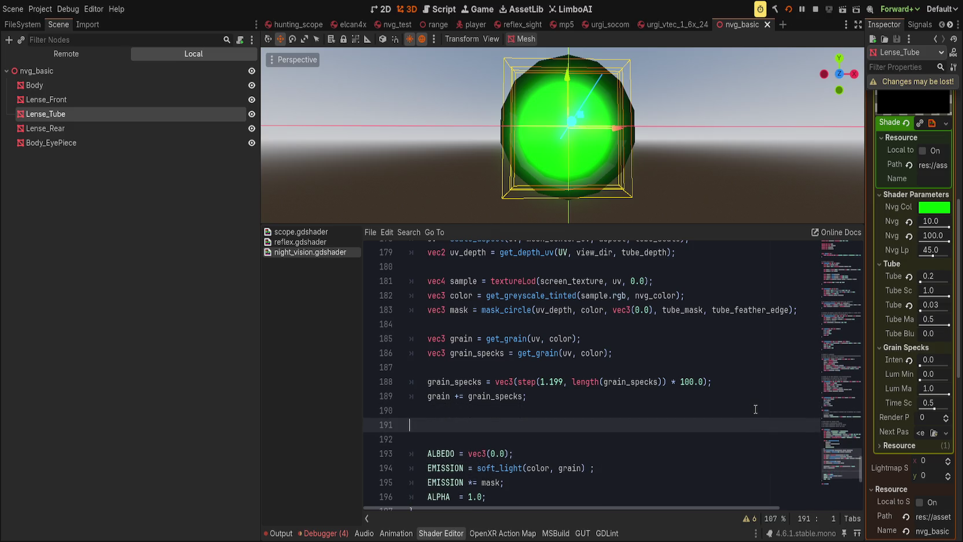
key(Tab)
text(v)
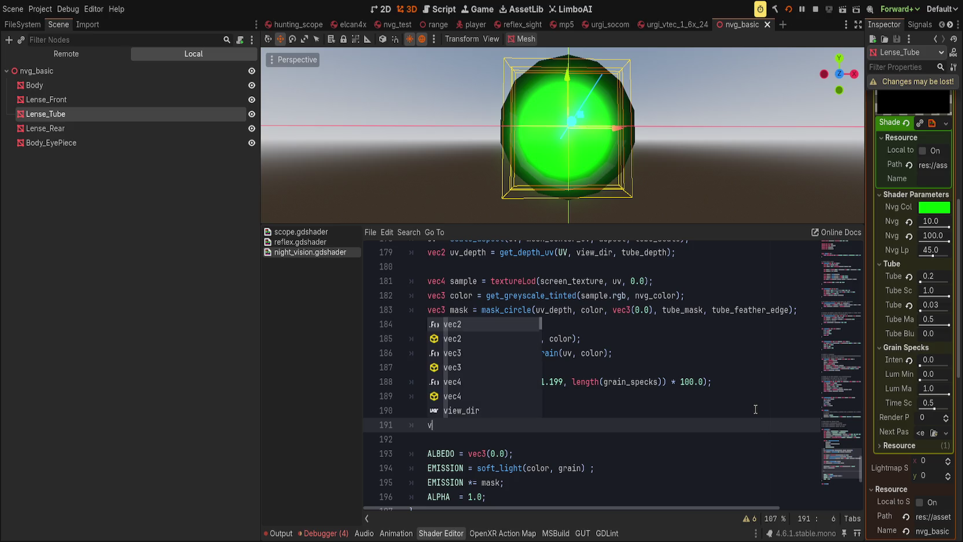
text(ec3 bright =)
text( * nvg_brightness * pow(nvg_power, 2.0))
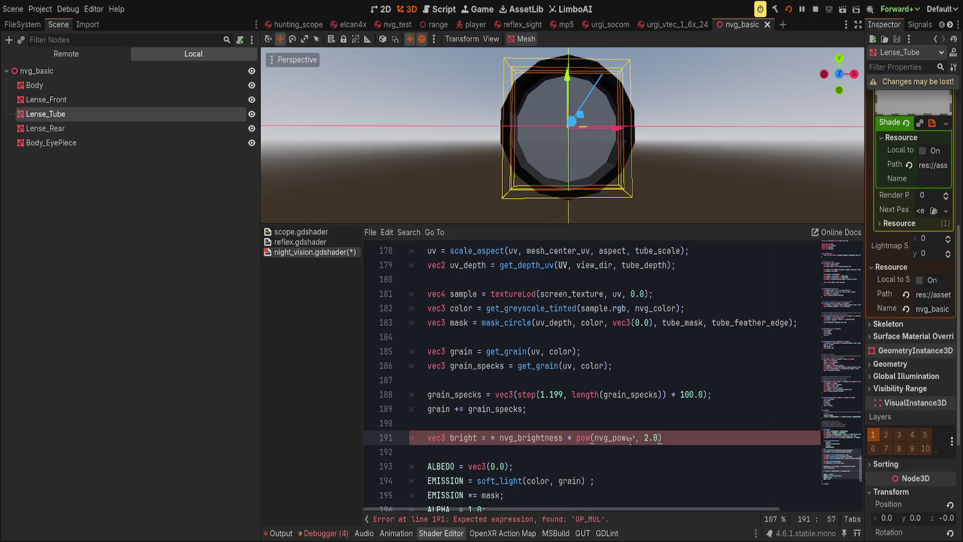
Change bright's type to float and remove the stray multiply sign.
click(435, 438)
double_click(435, 438)
text(float)
key(ctrl+Right)
key(ctrl+Right)
key(ctrl+Right)
key(ctrl+Left)
key(BackSpace)
key(BackSpace)
Add semicolons on lines 191 and 194, use soft_light(color*bright, grain), and save.
scroll(654, 440, down, 2)
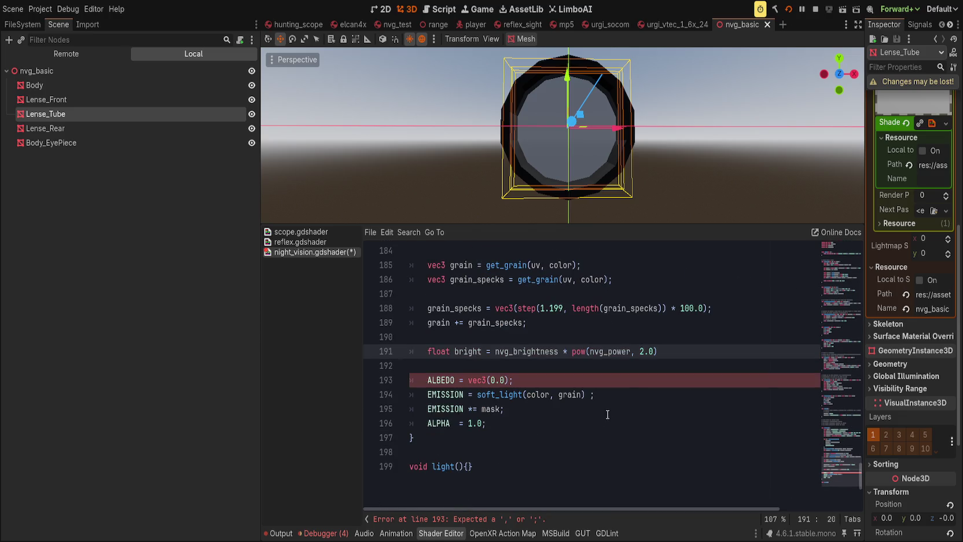
click(559, 379)
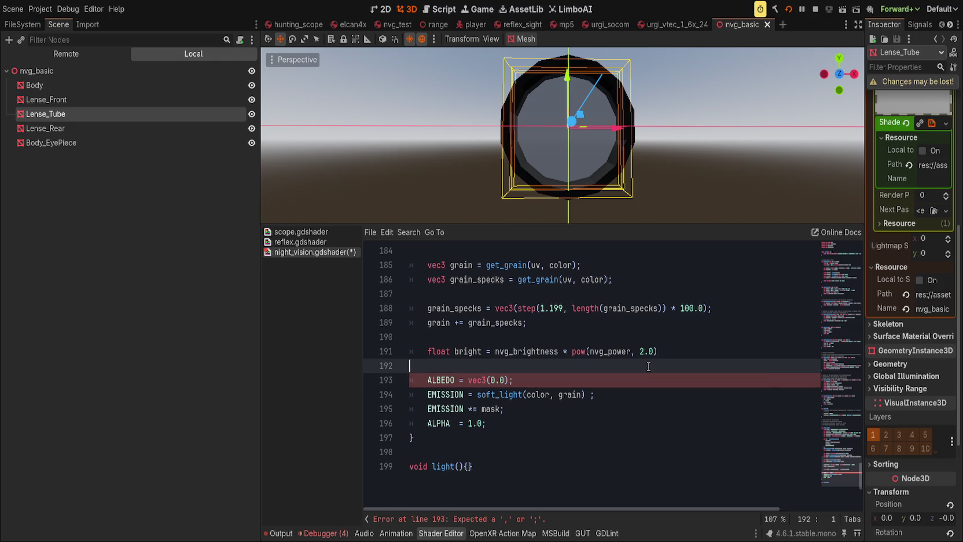
click(699, 354)
text(;)
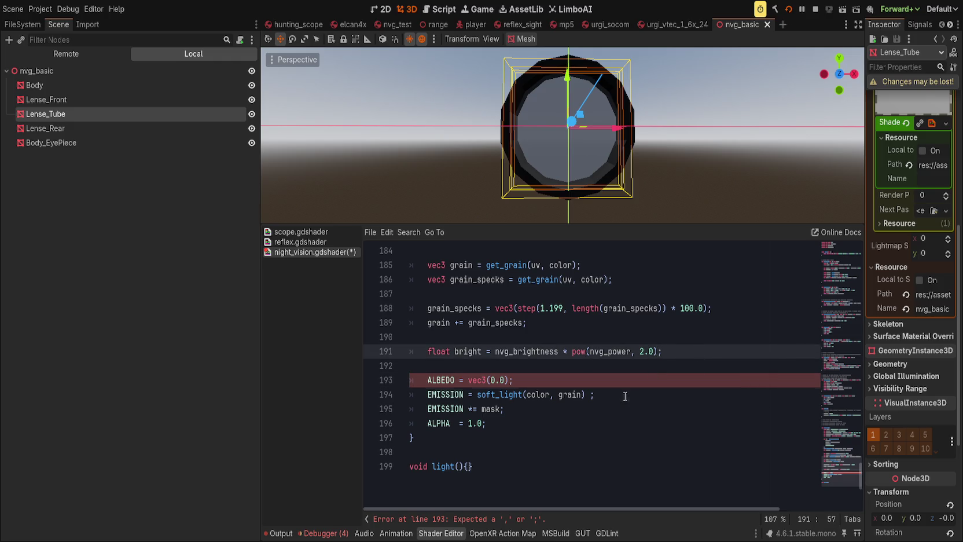
click(624, 396)
key(BackSpace)
text(;)
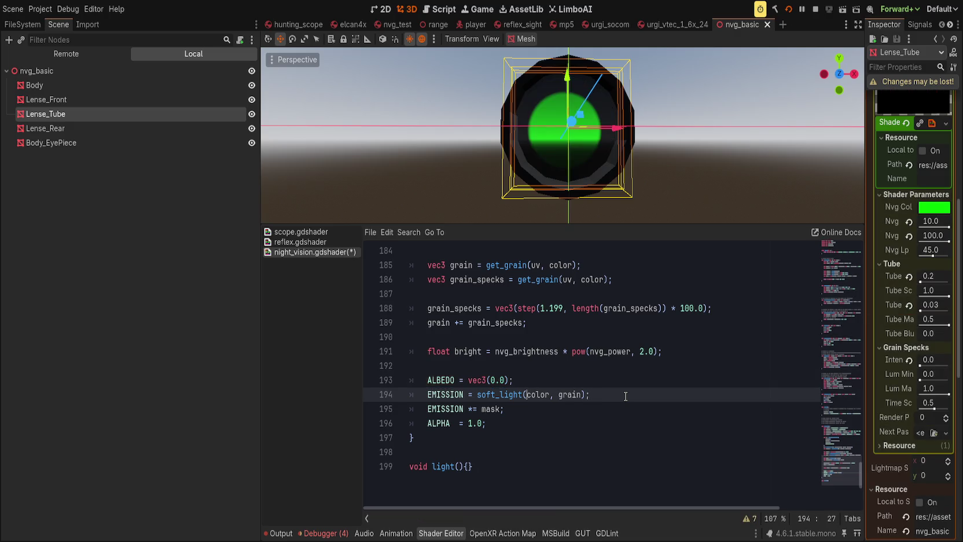
key(Right)
key(Right)
key(Right)
text(*)
text(bright)
click(625, 395)
key(ctrl+s)
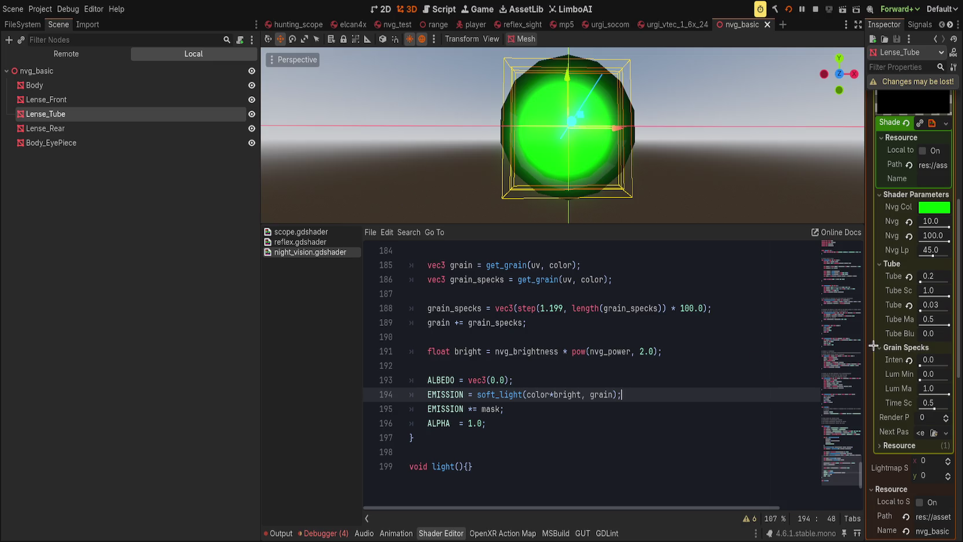
drag(863, 346, 752, 357)
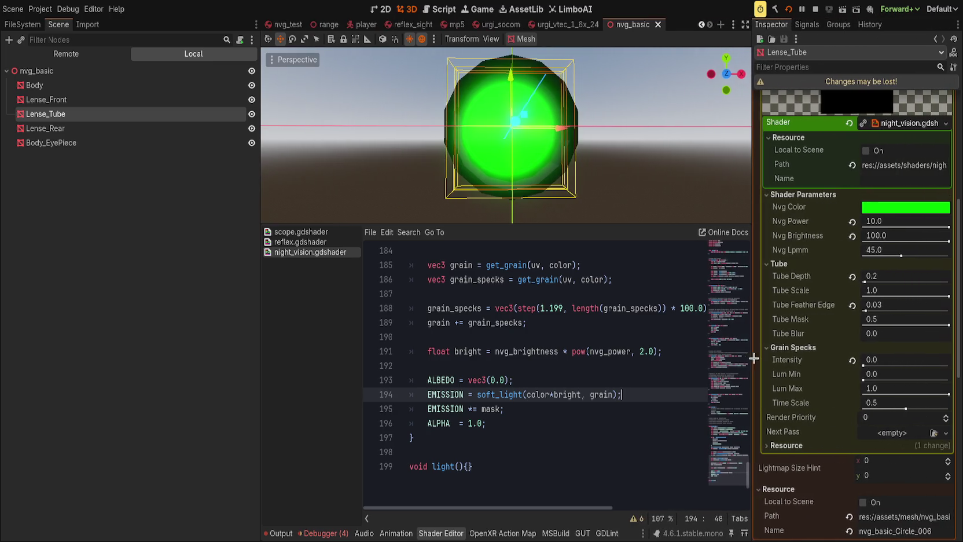
Reset Grain Specks Intensity to its default 0.1 and relaunch the game.
click(852, 361)
click(788, 10)
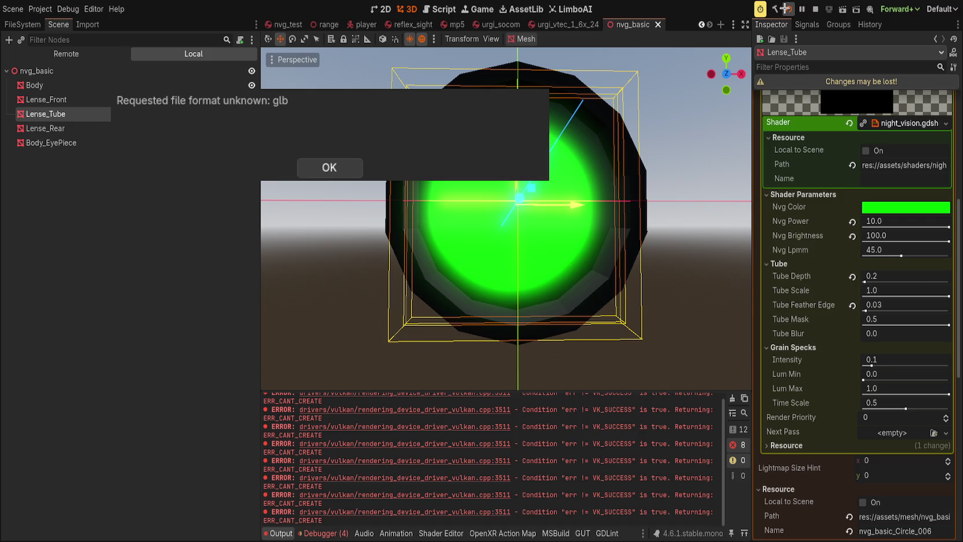
Dismiss the glb format error, stop and rerun the game, then check the debugger errors.
click(315, 168)
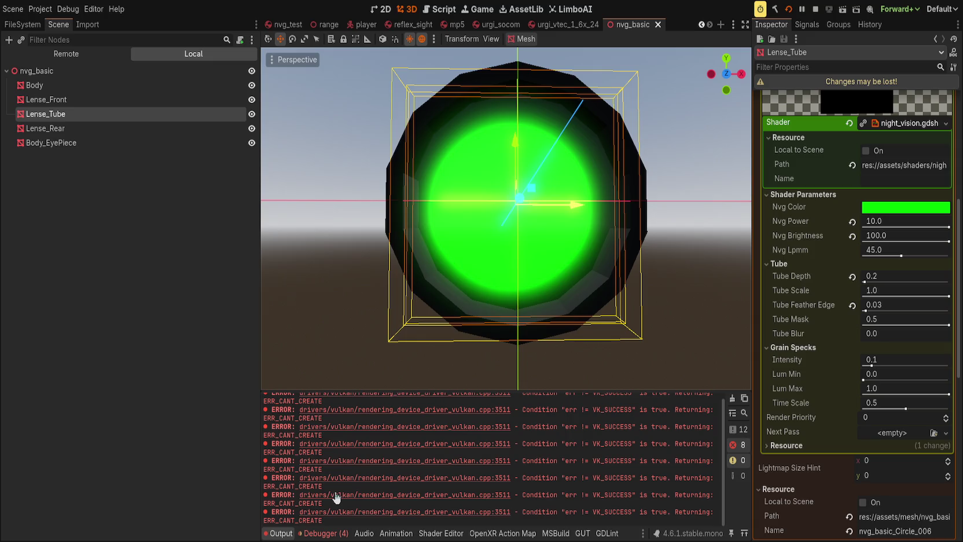
click(217, 361)
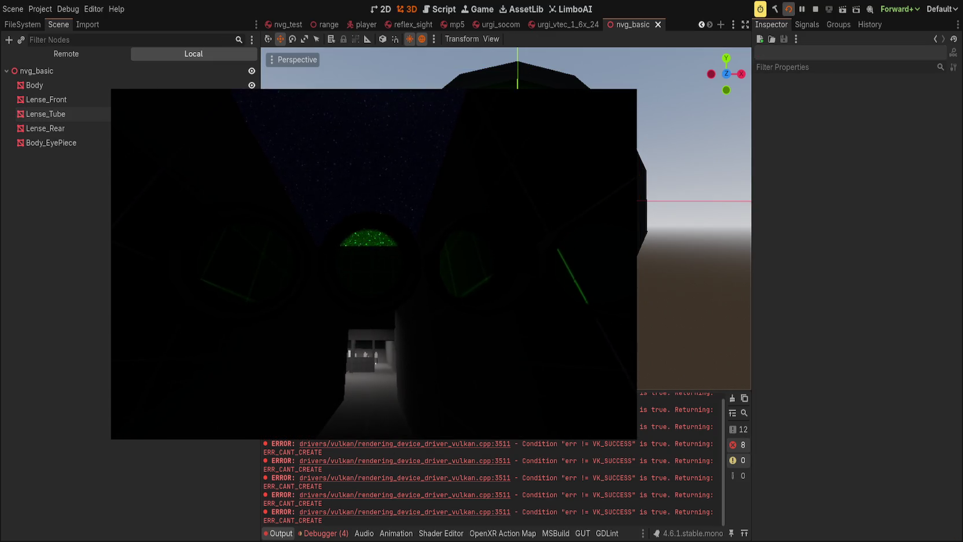
key(F8)
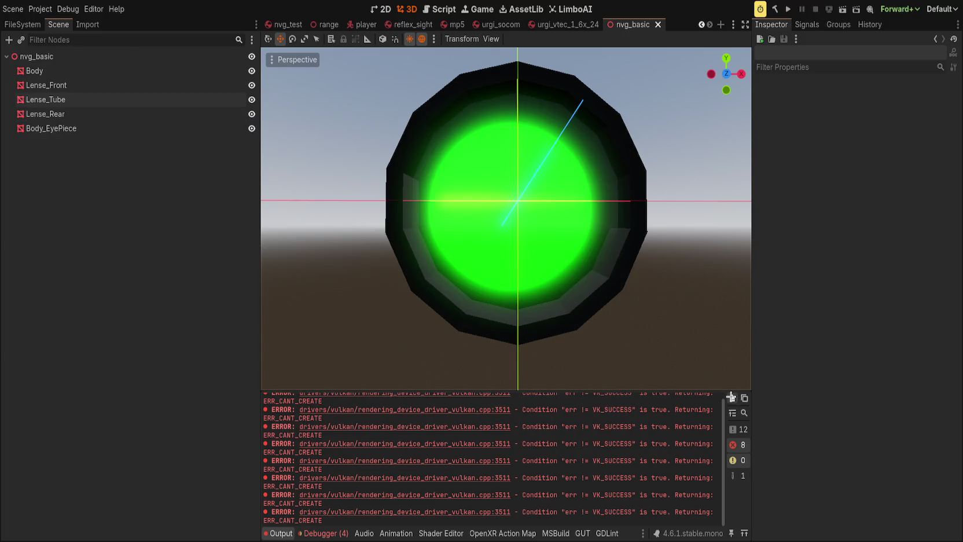
key(F5)
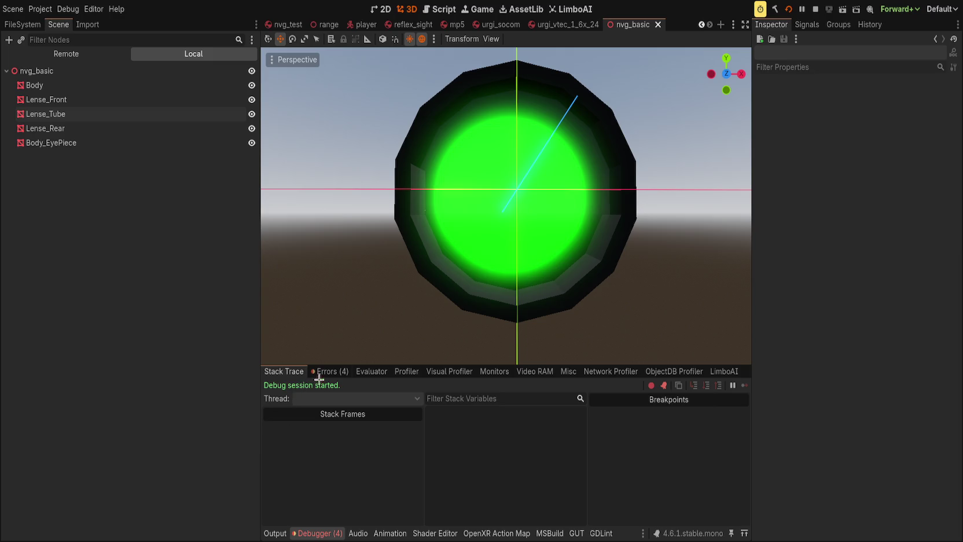
click(320, 373)
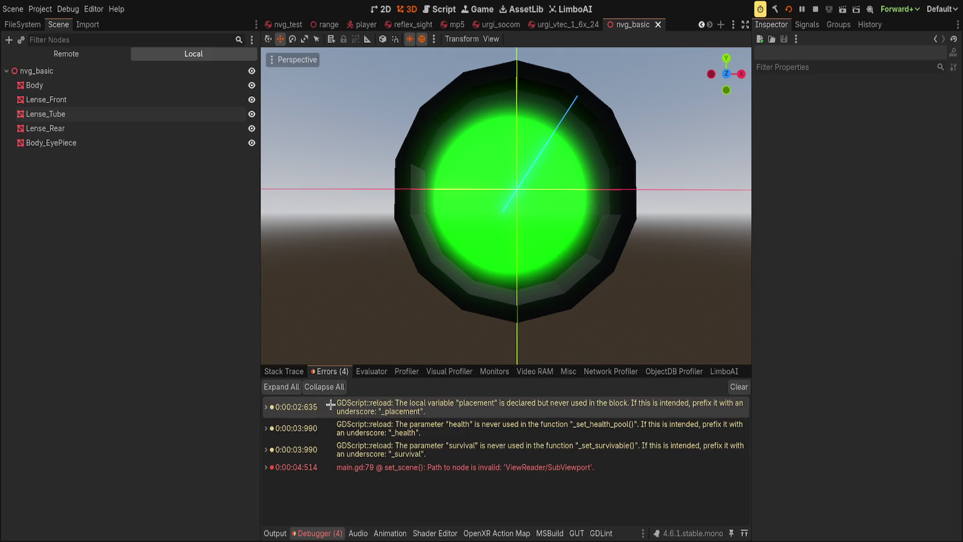
Delete the ', bright' argument from the soft_light call on line 194 and save.
click(435, 532)
click(615, 385)
click(636, 392)
drag(551, 395, 580, 395)
key(BackSpace)
key(ctrl+s)
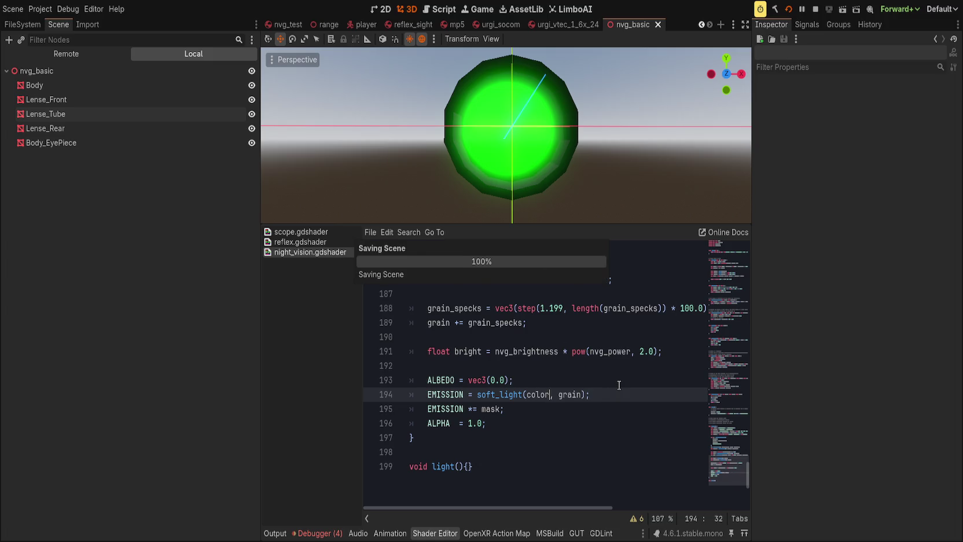
Append ' * bright' before the semicolon on line 194 and save the shader.
click(613, 362)
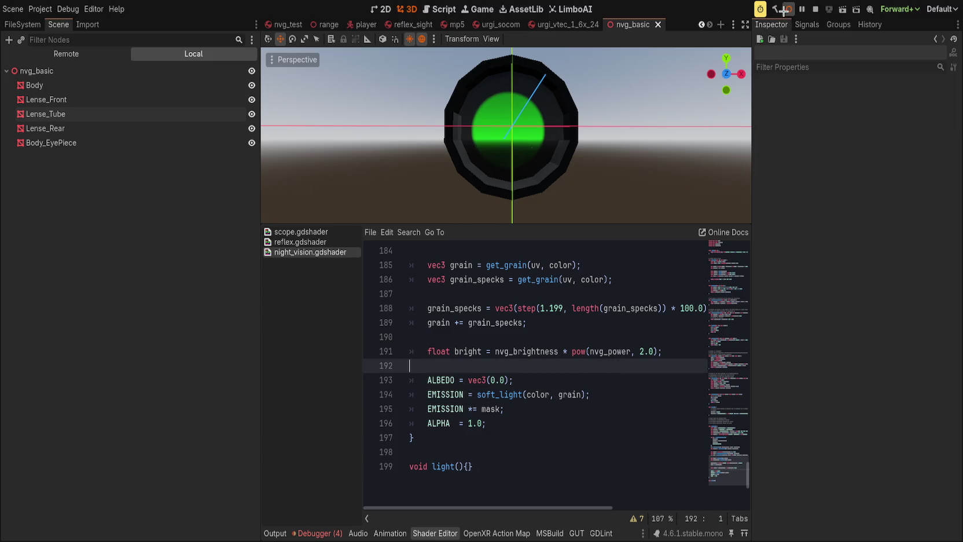
click(625, 377)
click(640, 391)
key(Left)
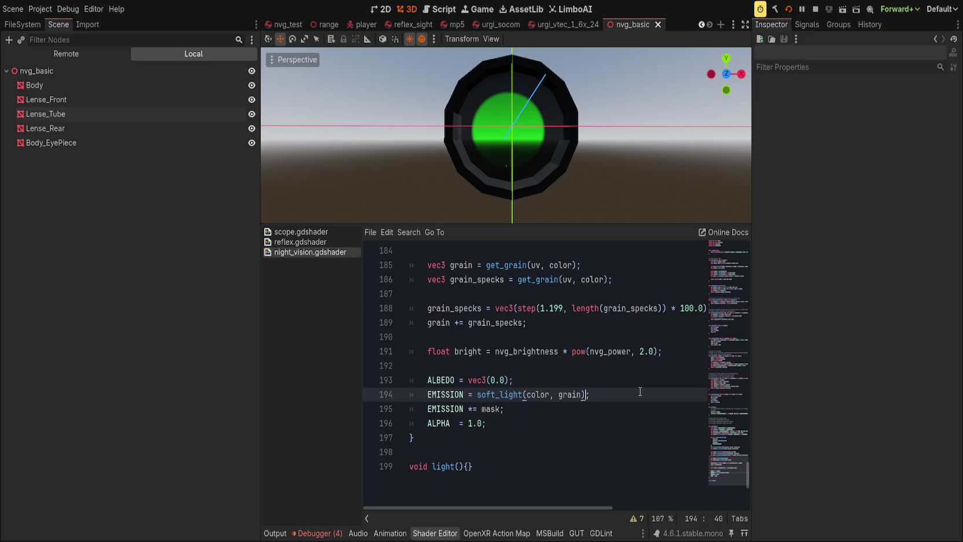
text(* *bright)
key(BackSpace)
key(BackSpace)
key(BackSpace)
text(bright)
key(ctrl+s)
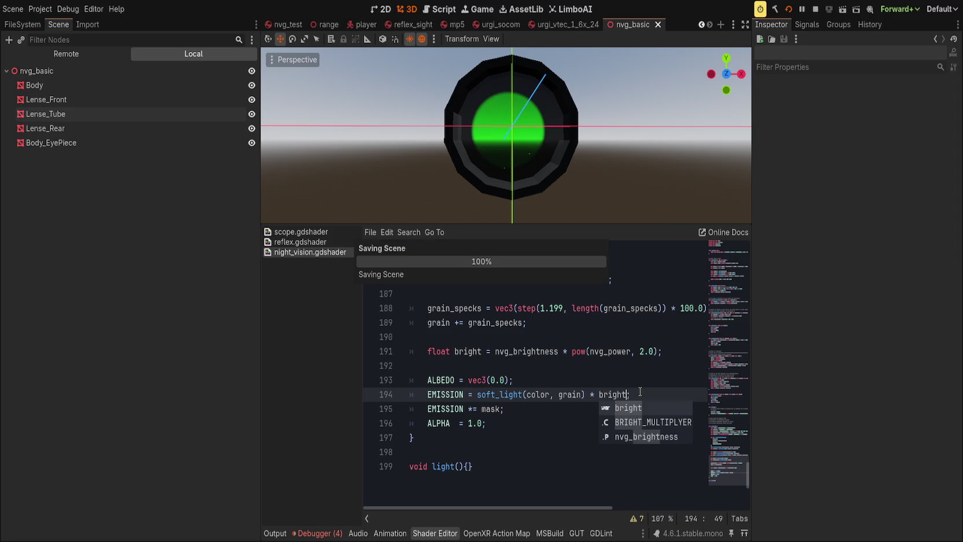
click(639, 379)
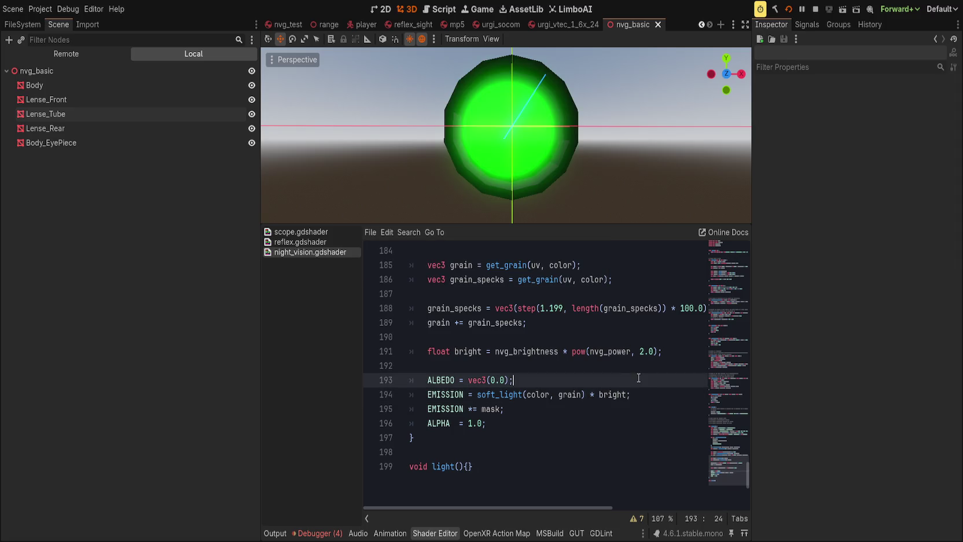
Move the bright factor to line 195 as 'mask * bright', removing it from line 194, and save.
click(641, 396)
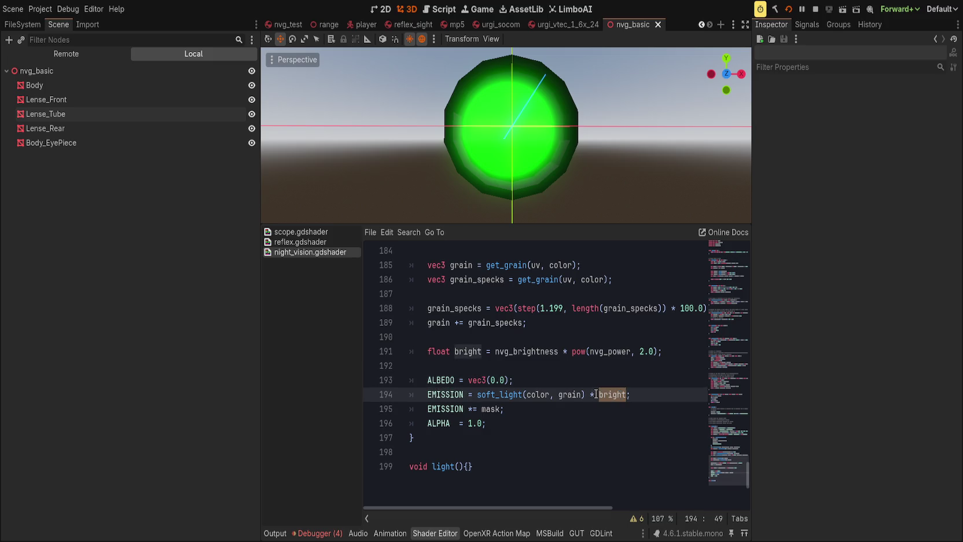
click(583, 409)
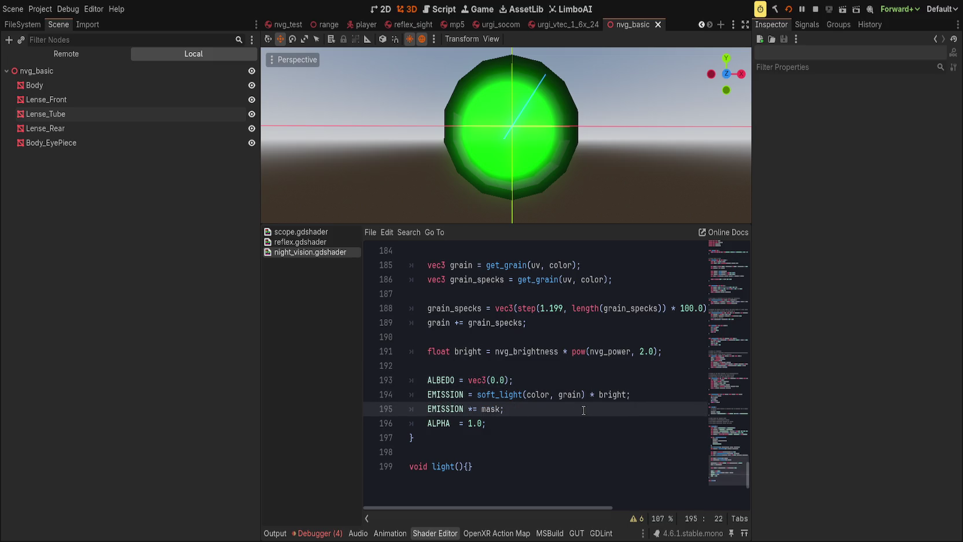
text(* bright)
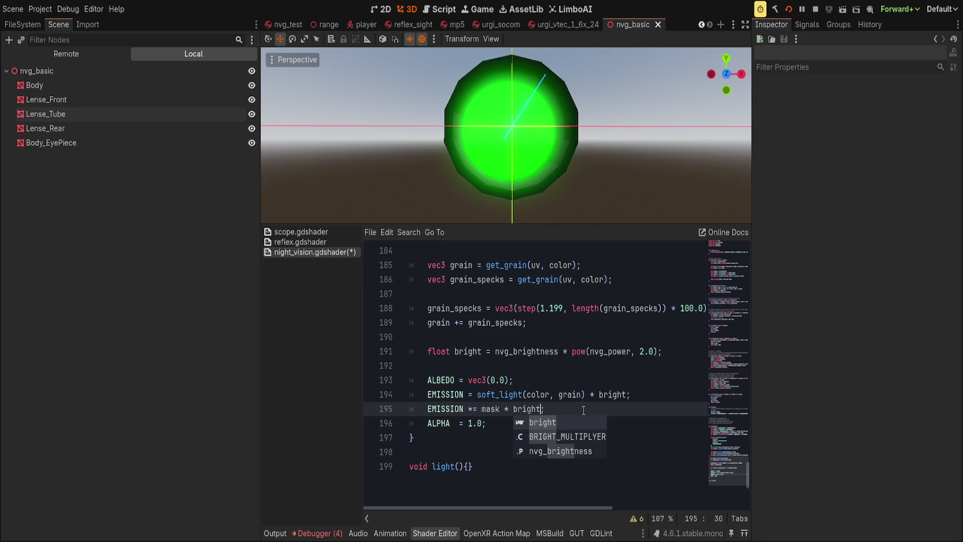
double_click(608, 392)
key(BackSpace)
key(BackSpace)
key(BackSpace)
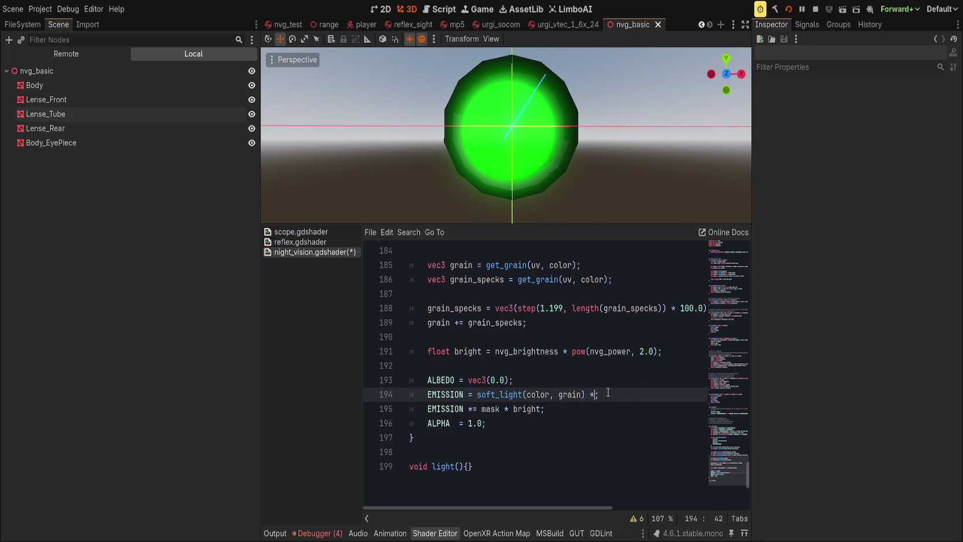
key(ctrl+s)
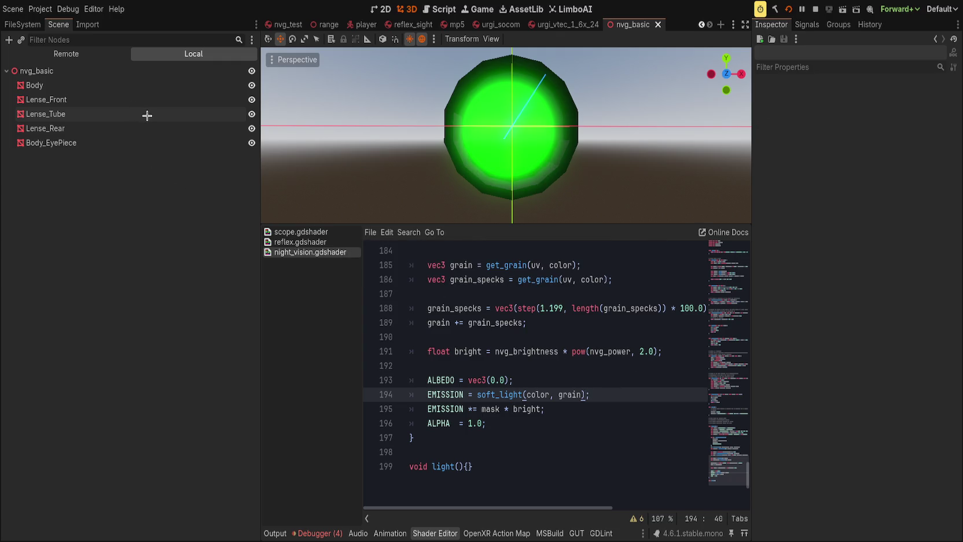
click(172, 114)
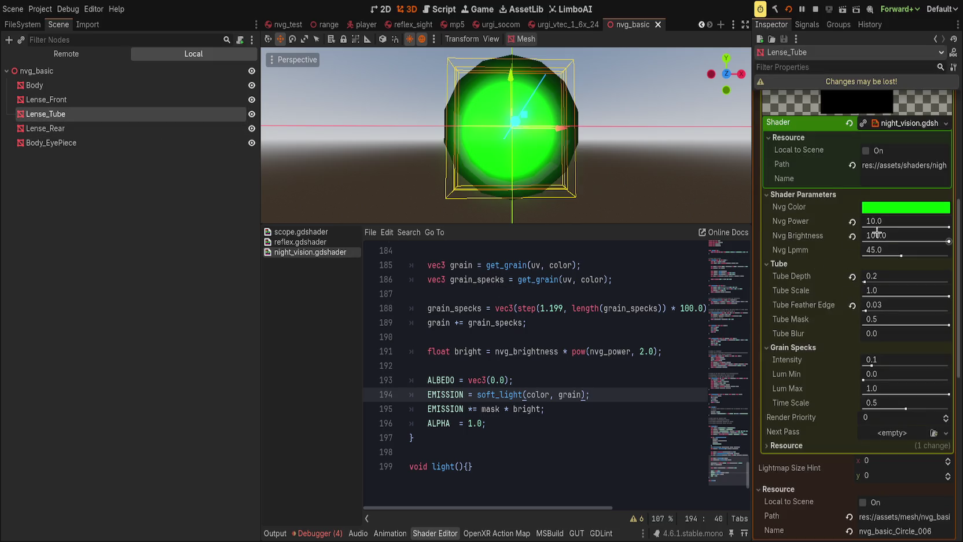
Preview Lense_Tube's Grain Specks Intensity, revert it to 0.1, save, and run the game.
drag(879, 361, 878, 362)
click(851, 360)
key(ctrl+s)
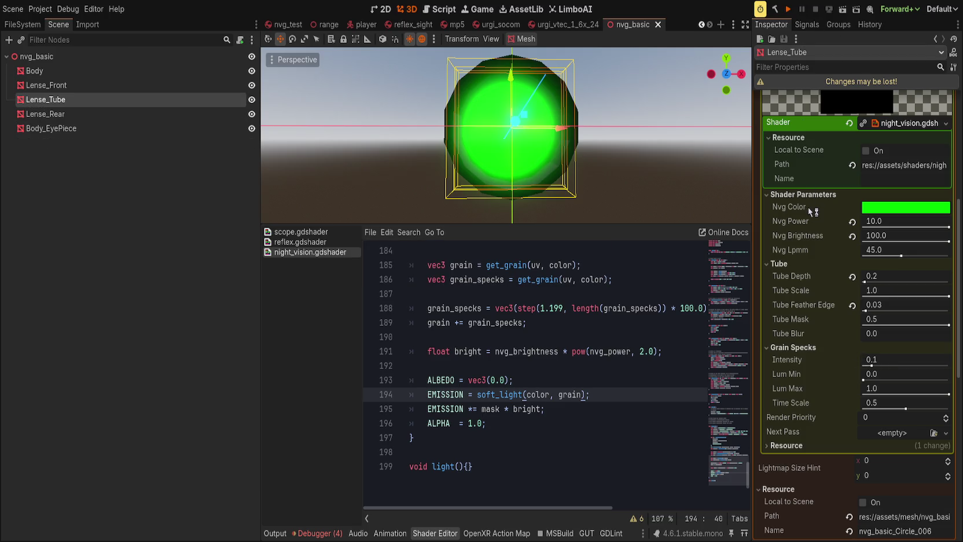
key(F5)
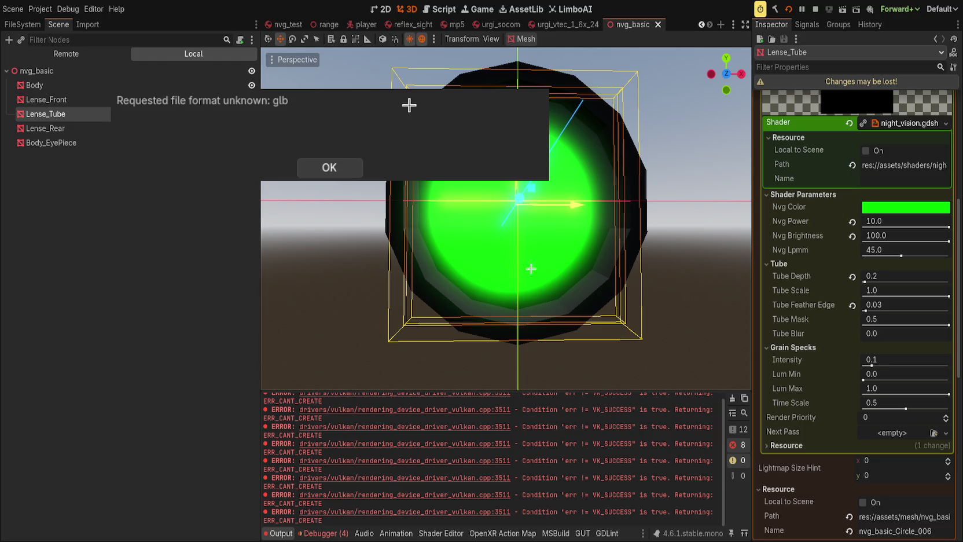
Dismiss the glb format error and drag Grain Specks Intensity down to 0.0.
key(Return)
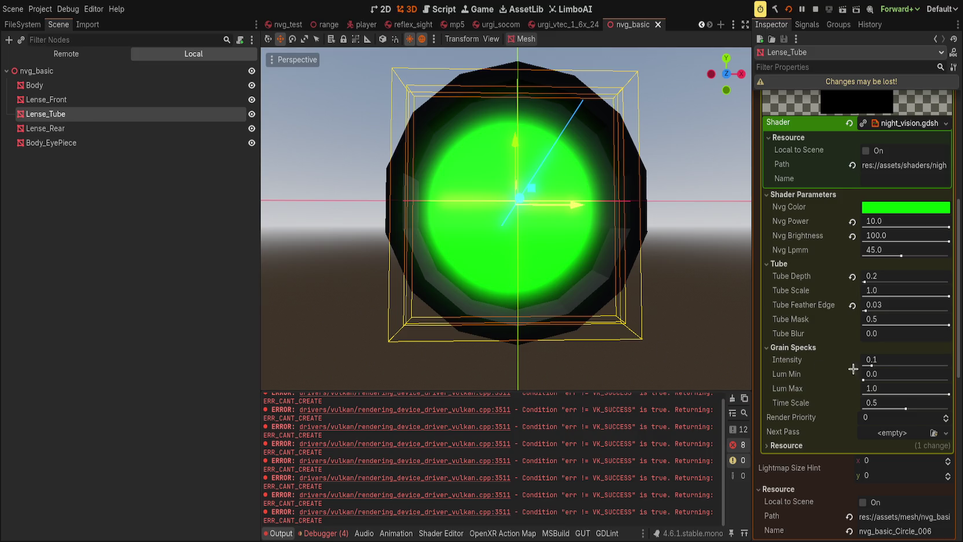
mouse_move(871, 364)
mouse_down()
mouse_move(946, 361)
mouse_move(860, 361)
mouse_up()
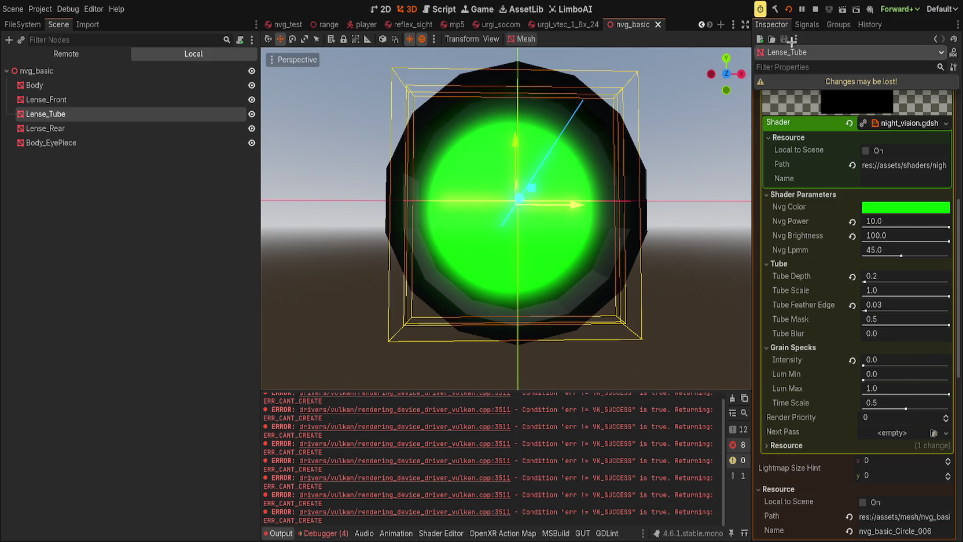
click(815, 9)
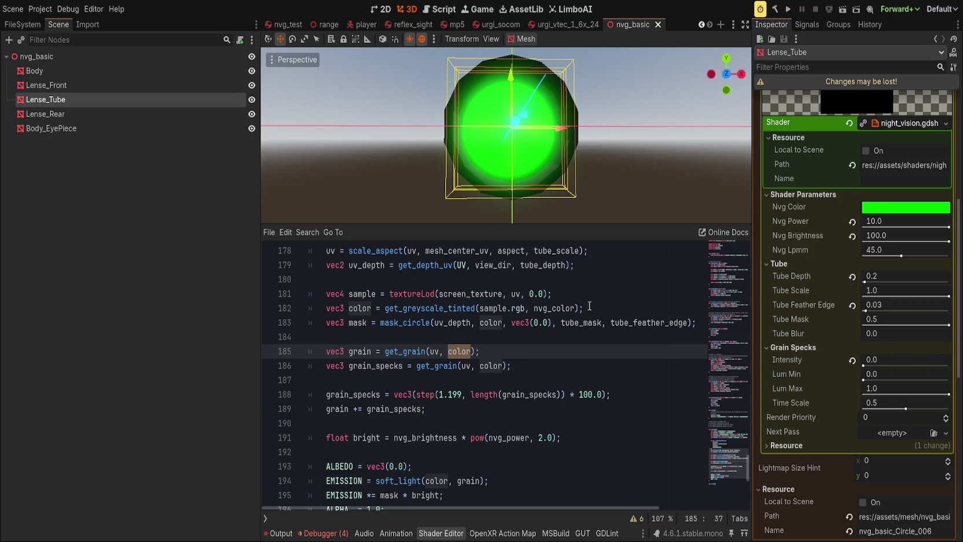
Move the float bright line above the tint line and multiply nvg_color by bright.
click(589, 306)
key(Left)
key(Left)
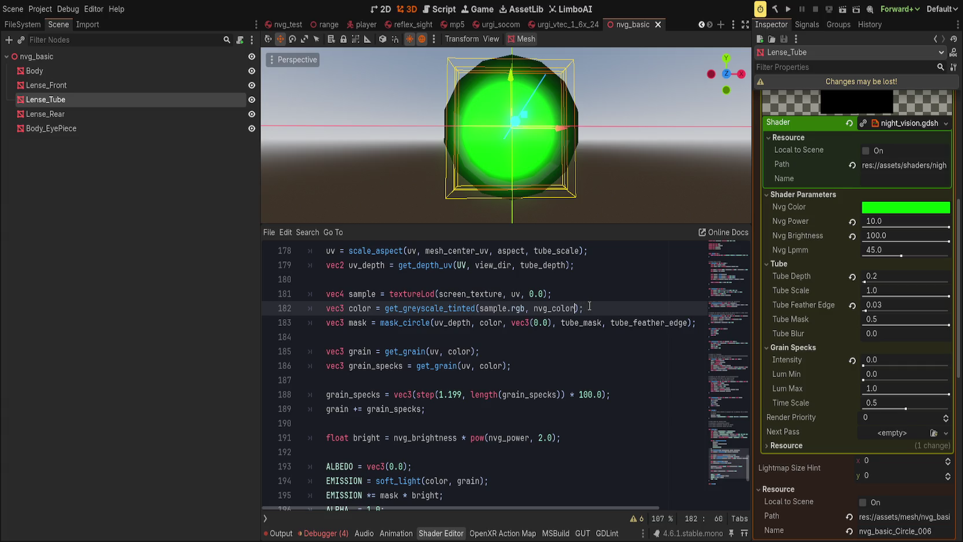
text(*)
scroll(510, 347, down, 2)
scroll(452, 391, up, 3)
click(547, 437)
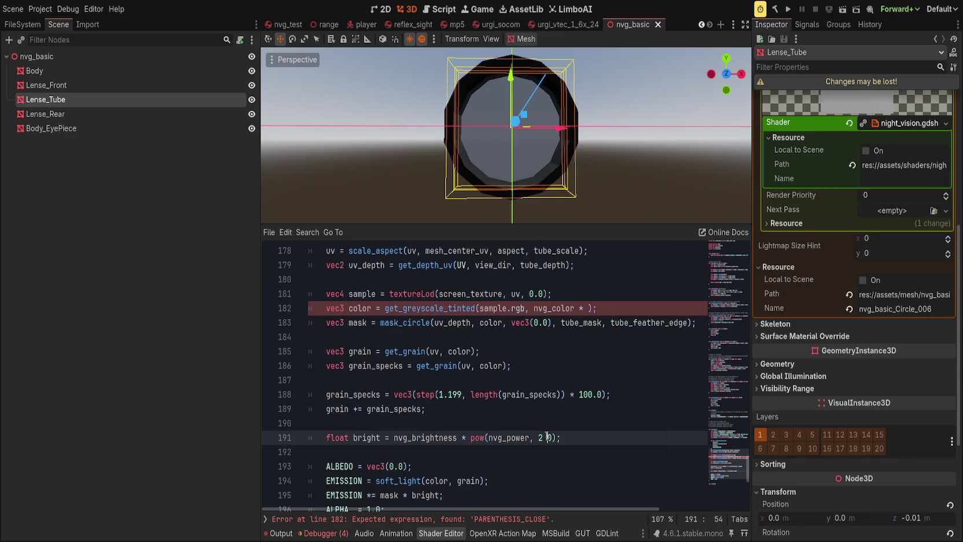
key(alt+Up)
key(alt+Up)
key(alt+Up)
key(alt+Down)
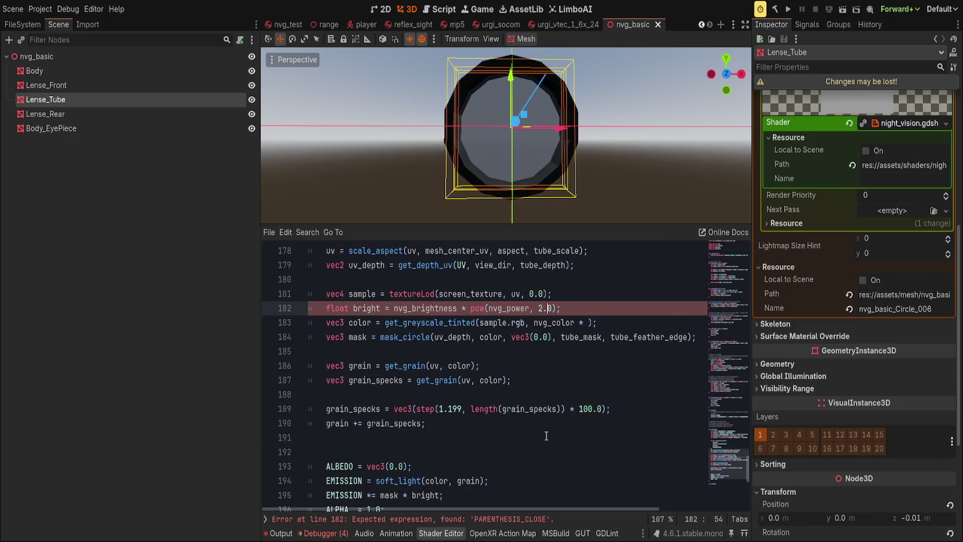
key(Down)
key(End)
key(Left)
key(Left)
text(bright)
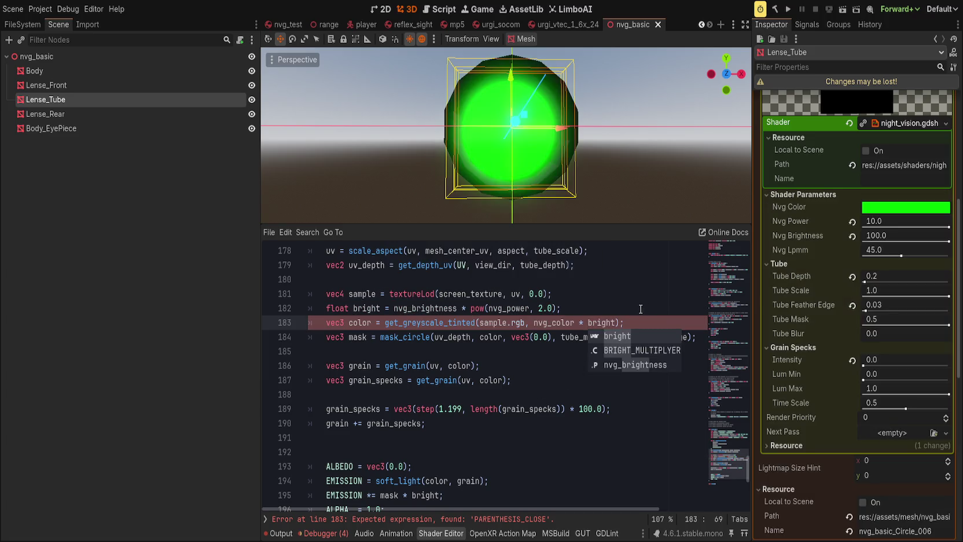
click(629, 289)
Reset Nvg Brightness to 5.0 and Nvg Power to 1.0, viewing the lens front-on.
click(853, 235)
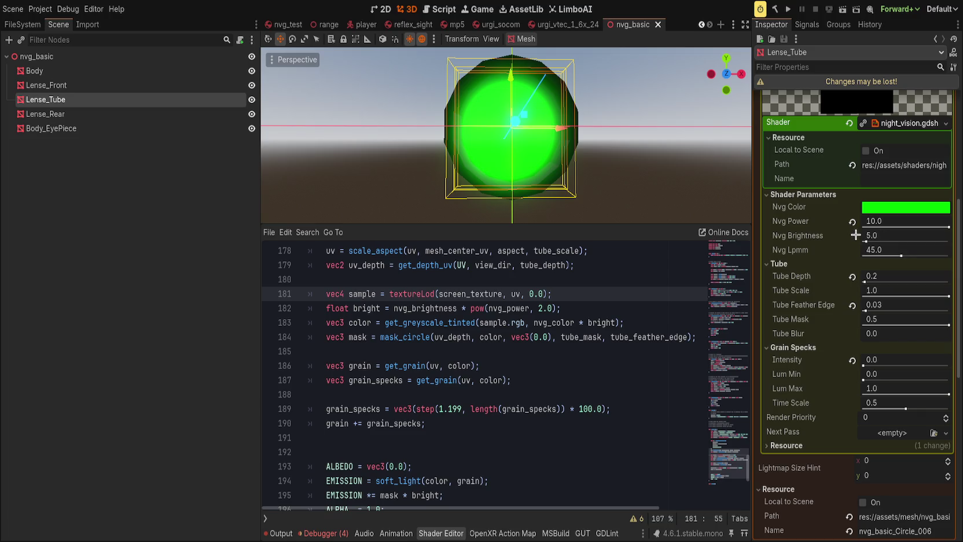
click(852, 222)
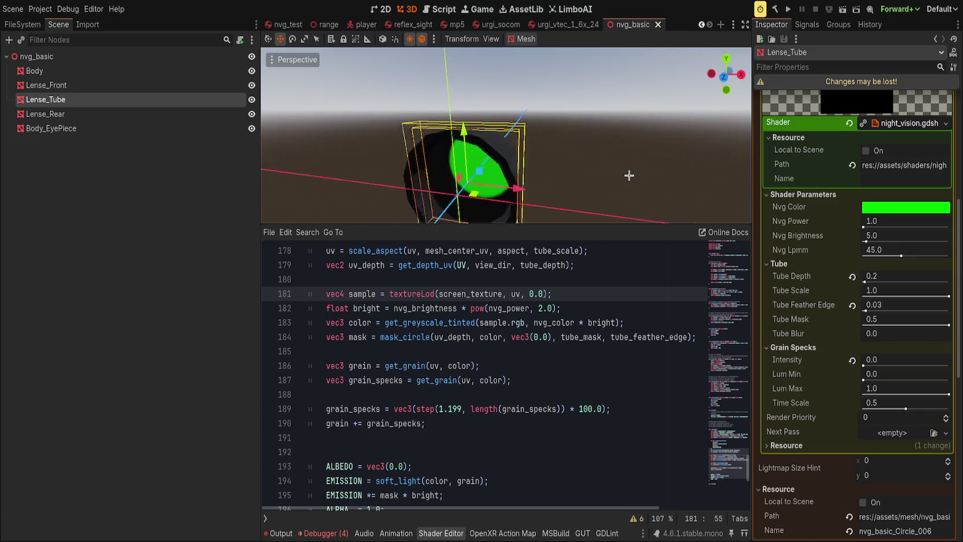
key(KP_1)
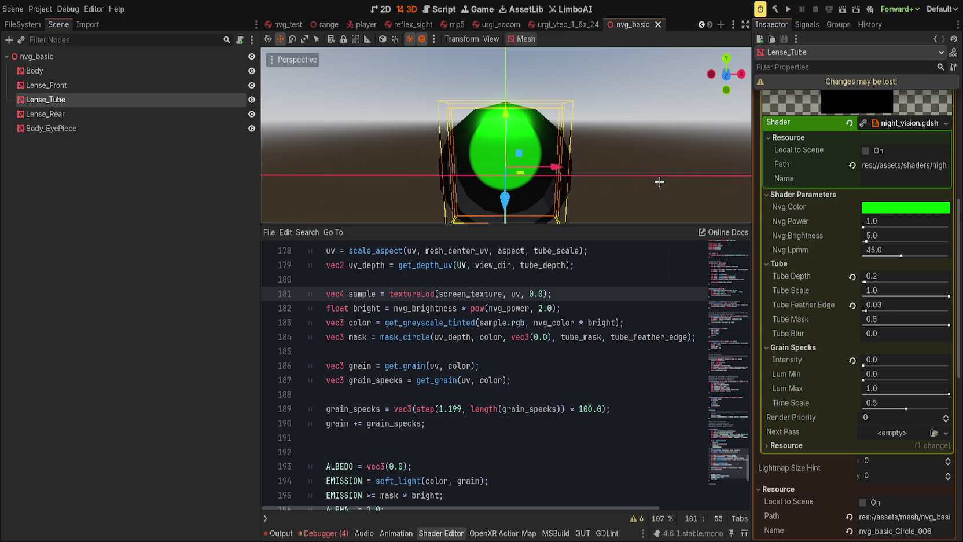
Compare the lens without '* bright', restore it, and raise Nvg Brightness to about 35.
click(578, 322)
drag(577, 322, 615, 322)
key(BackSpace)
key(ctrl+s)
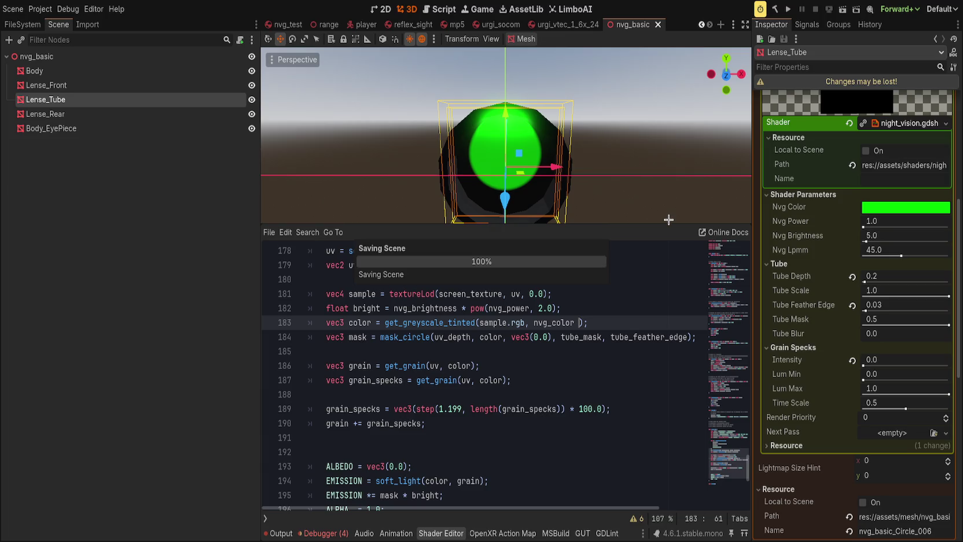
drag(616, 169, 624, 142)
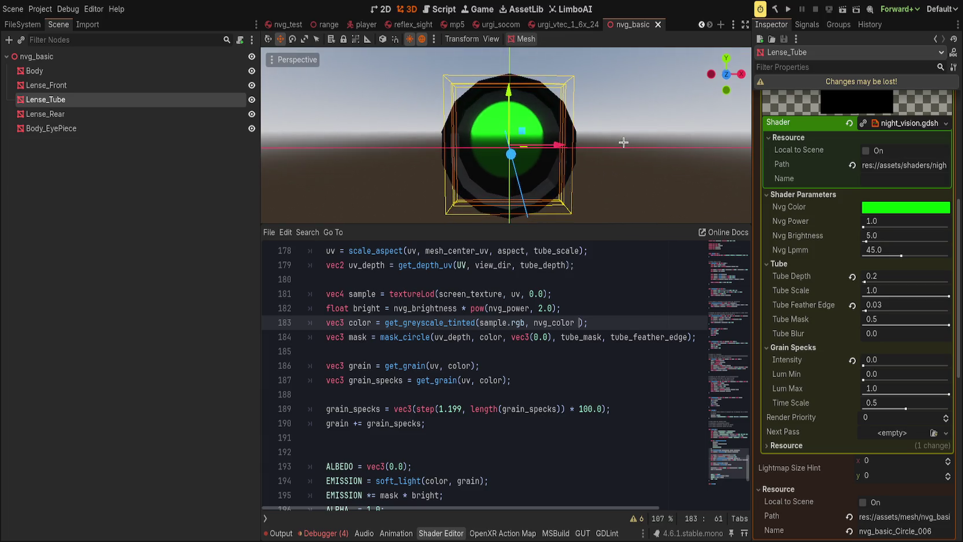
key(ctrl+z)
click(657, 282)
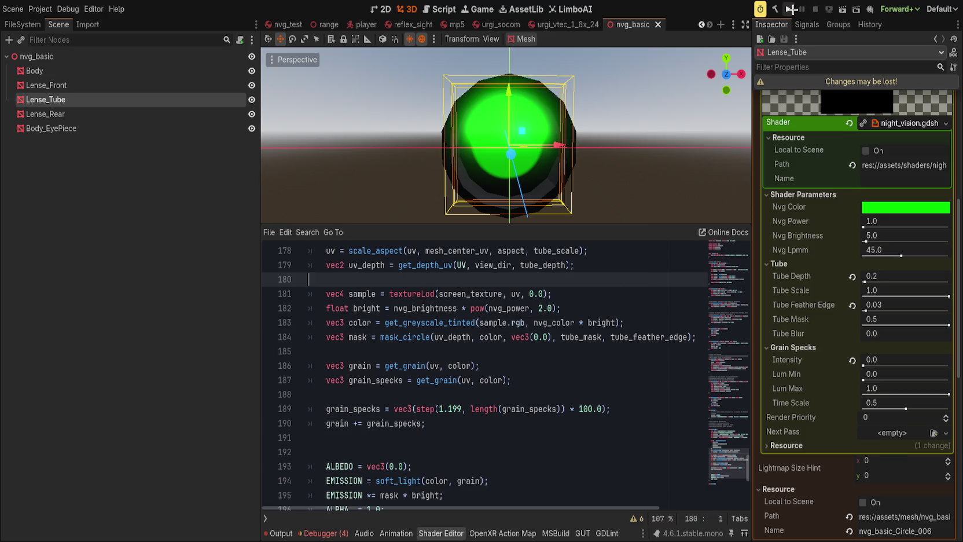
mouse_move(866, 236)
mouse_down()
mouse_move(911, 240)
mouse_move(892, 240)
mouse_up()
click(788, 9)
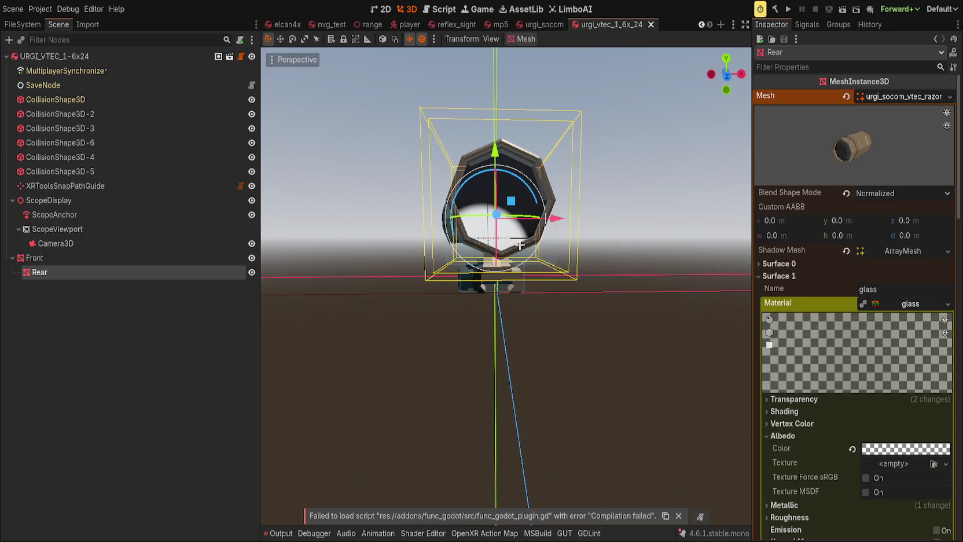
Switch to the nvg_test scene and reset its material's Nvg Power to 1.0.
click(327, 24)
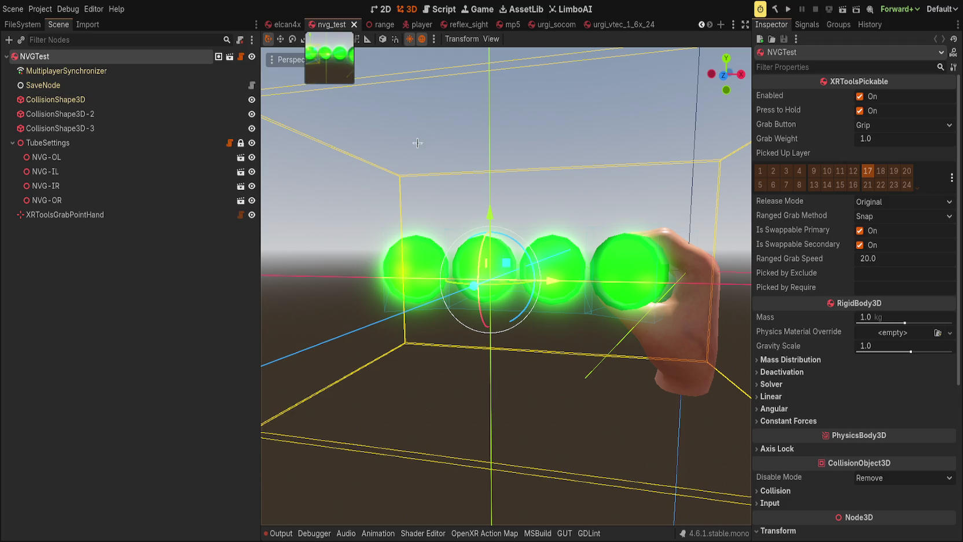
click(851, 217)
Reset Nvg Brightness, then set night_vision.tres Nvg Power to 4.0 and save.
click(851, 232)
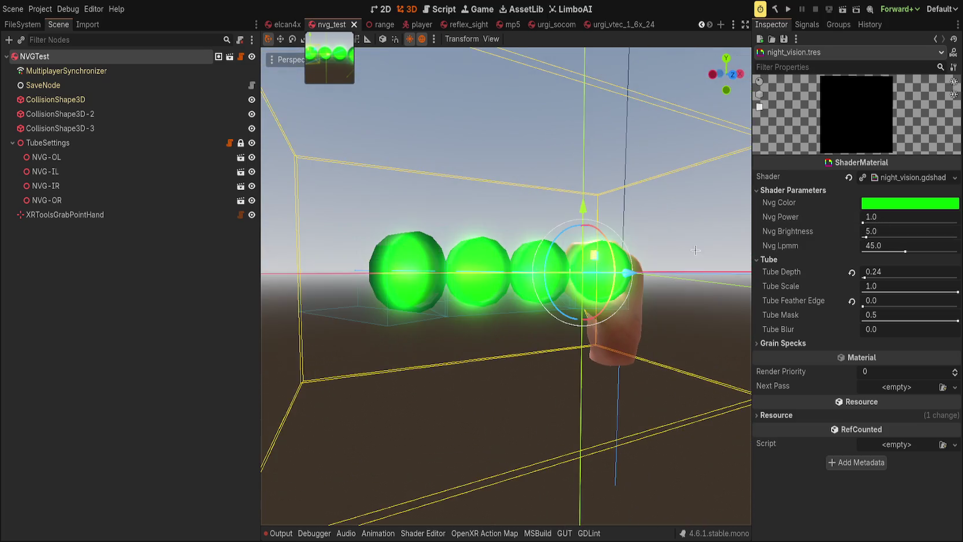
key(ctrl+s)
drag(706, 253, 656, 256)
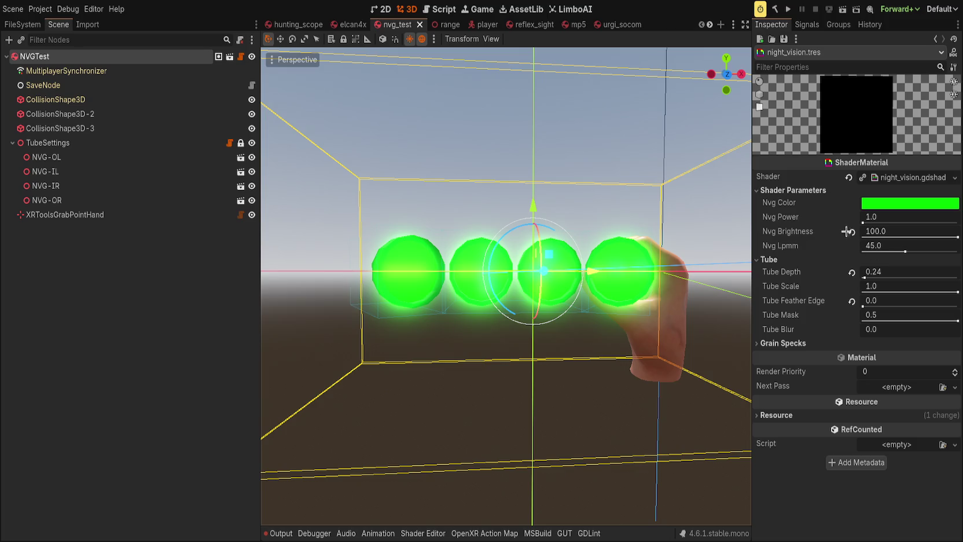
click(902, 219)
text(4)
key(Return)
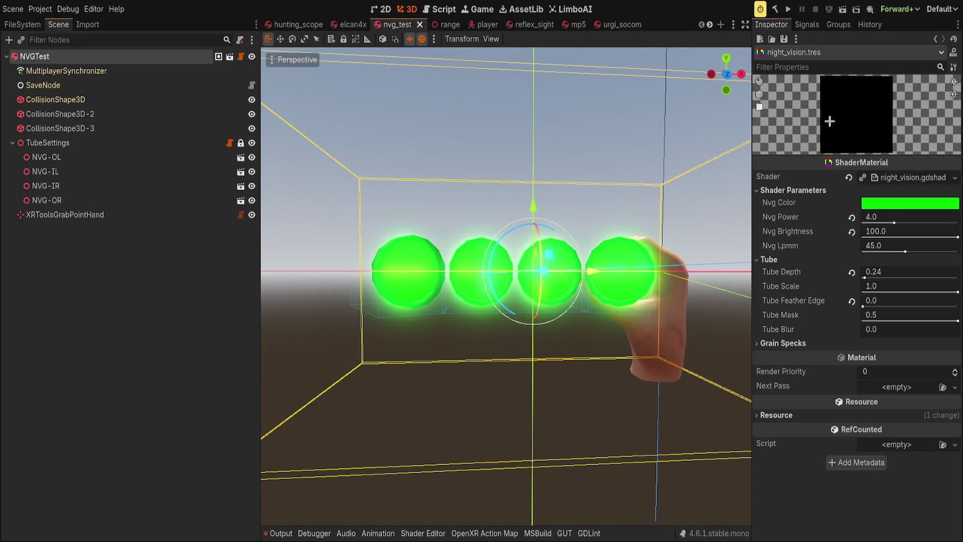
key(ctrl+s)
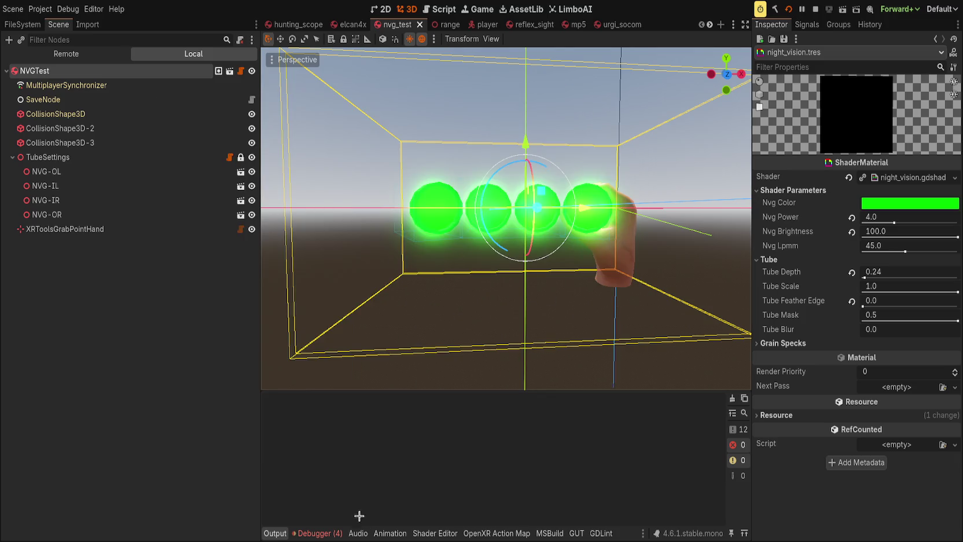
click(434, 533)
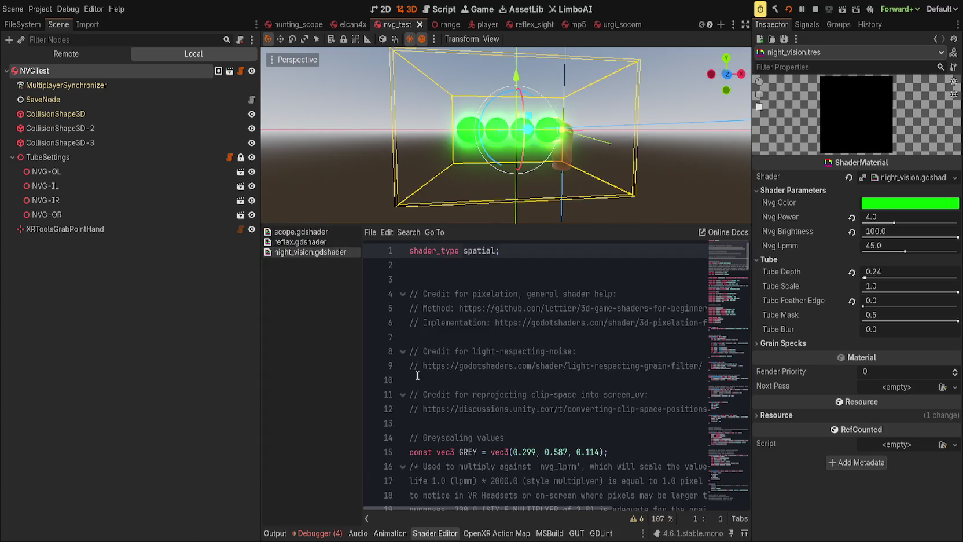
Stop the running game while browsing the shader's uniform declarations.
scroll(576, 376, down, 6)
click(575, 376)
scroll(575, 376, down, 4)
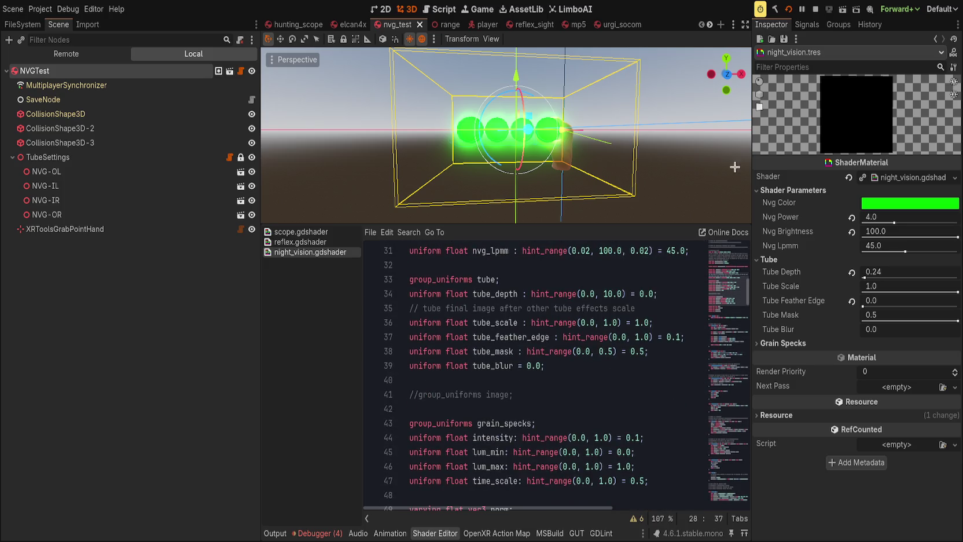
click(812, 8)
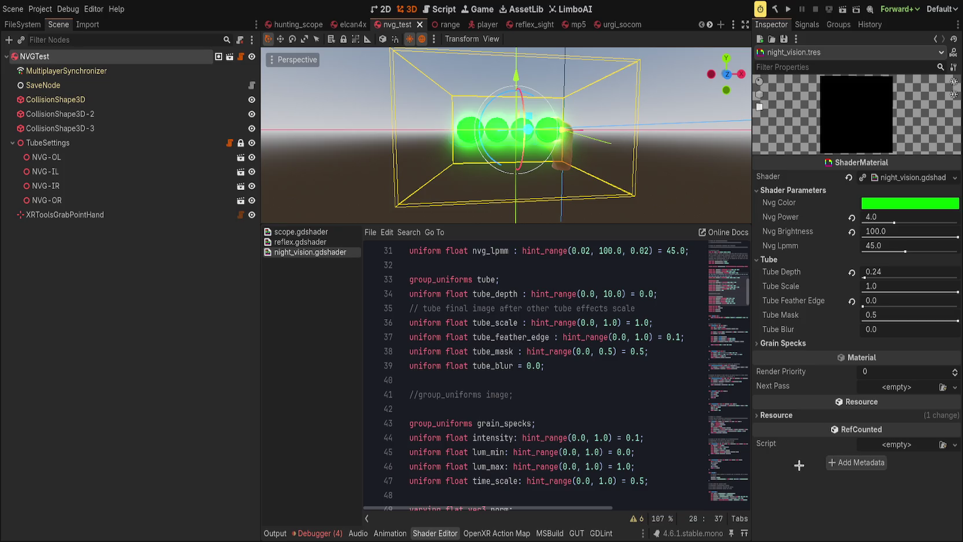
Review the nvg_color * bright tint and soft_light emission lines, then reset Tube Feather Edge to 0.1.
scroll(594, 411, down, 5)
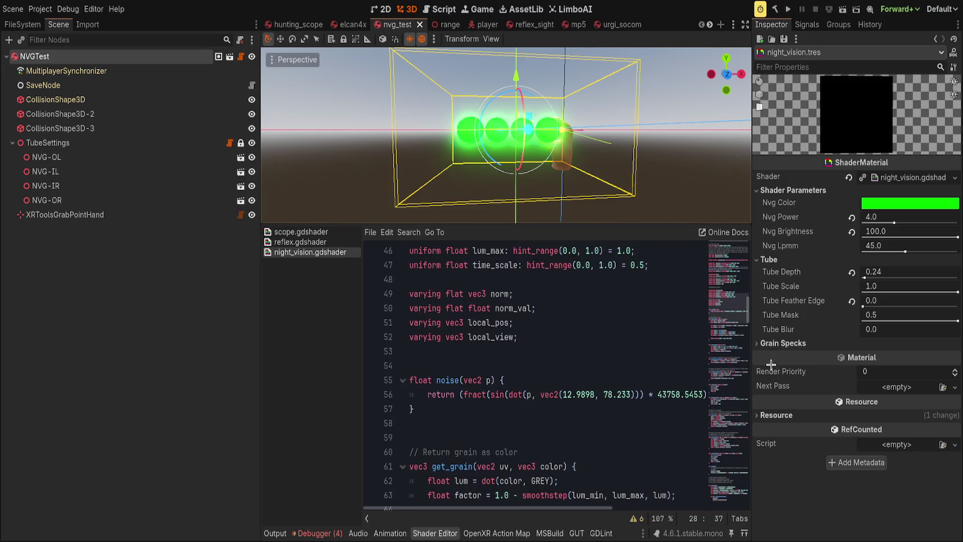
click(367, 518)
scroll(441, 423, down, 20)
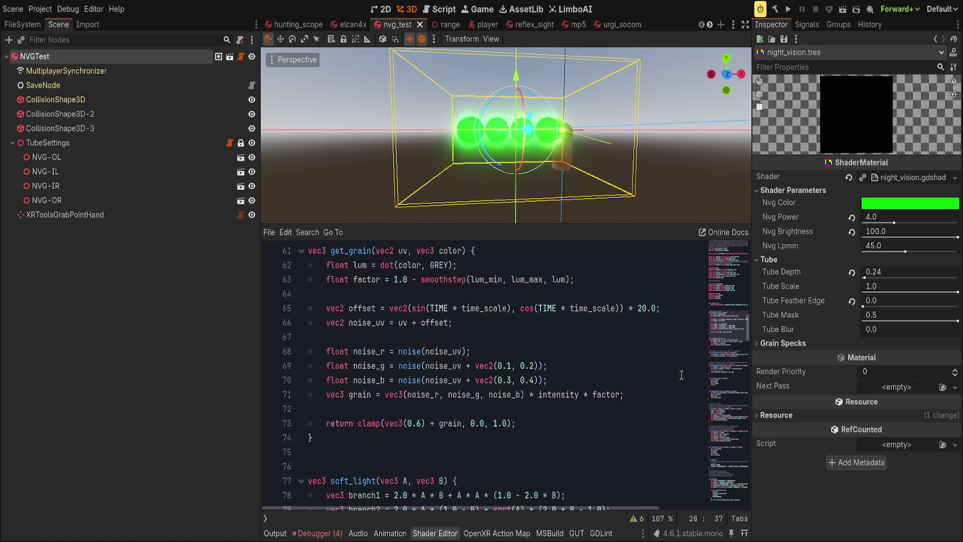
click(601, 351)
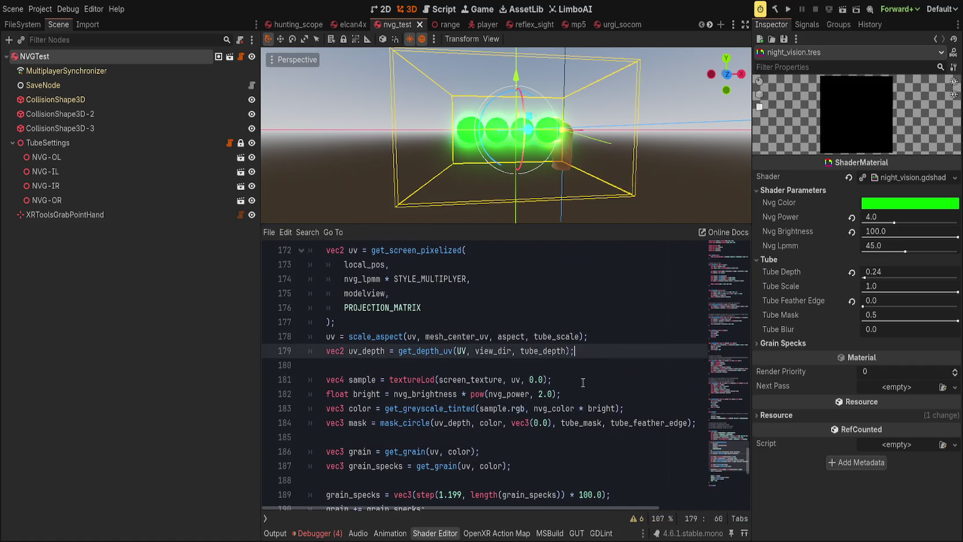
scroll(549, 336, down, 3)
scroll(523, 311, up, 1)
double_click(558, 322)
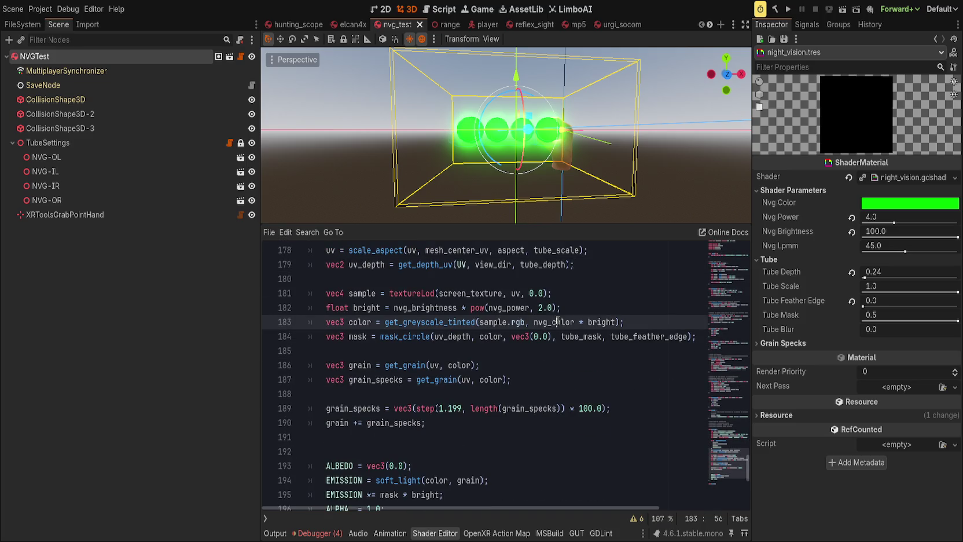
double_click(596, 322)
double_click(365, 323)
scroll(365, 323, down, 2)
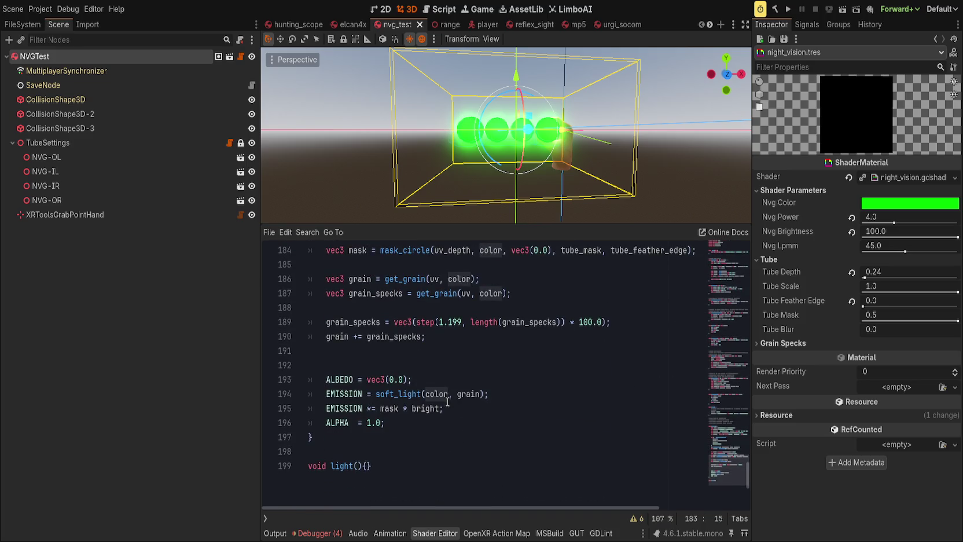
click(506, 396)
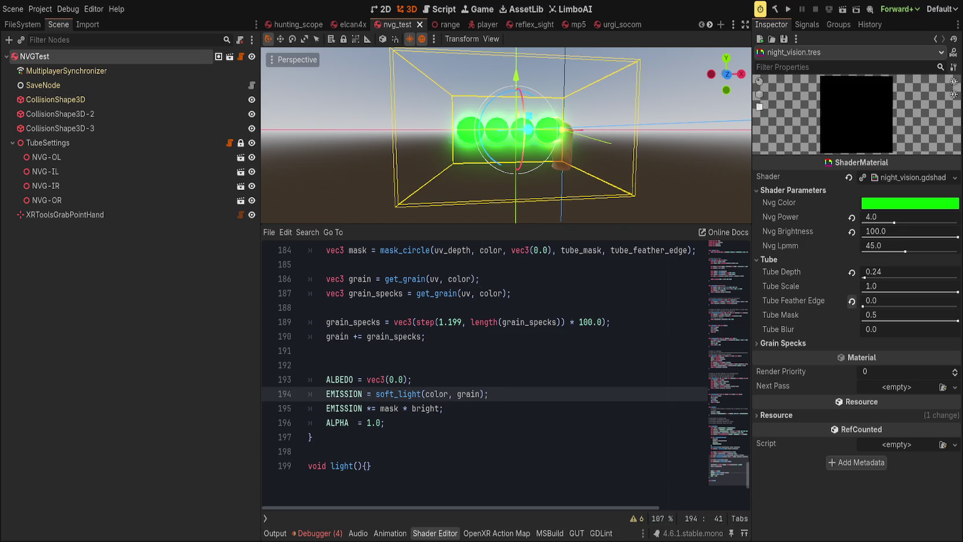
click(851, 301)
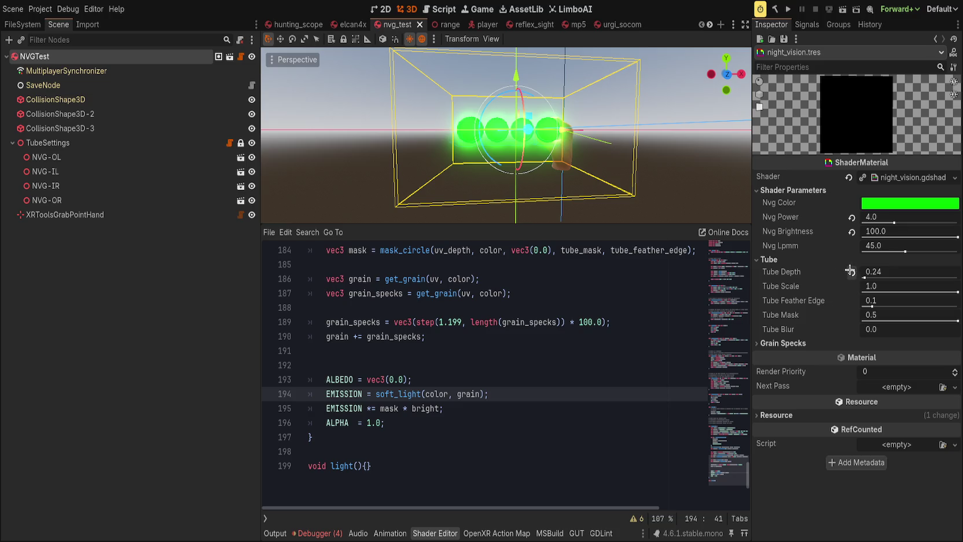